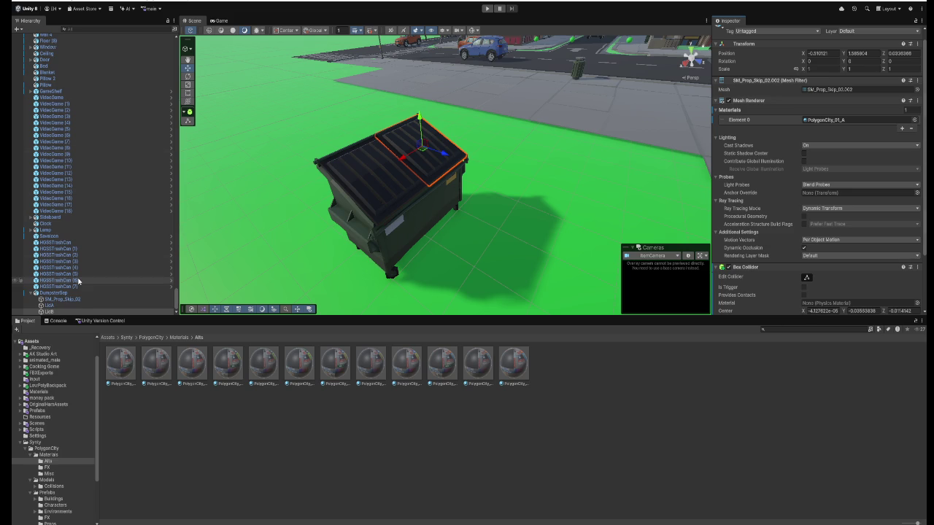
# - On LidA, search Add Component for 'DumpsterLid' and start a new DumpsterLid script
pyautogui.click(83, 306)
pyautogui.scroll(-3, 803, 219)
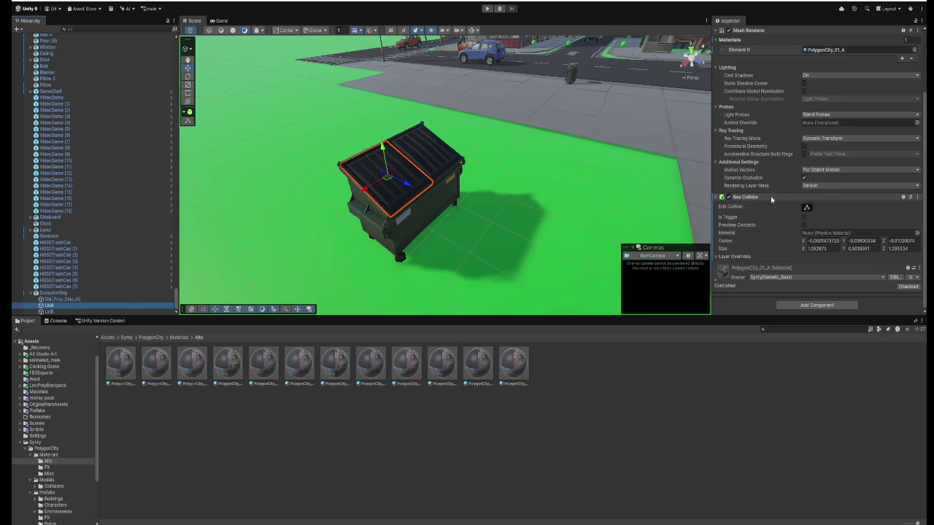
pyautogui.click(798, 307)
pyautogui.write('DumpsterLid')
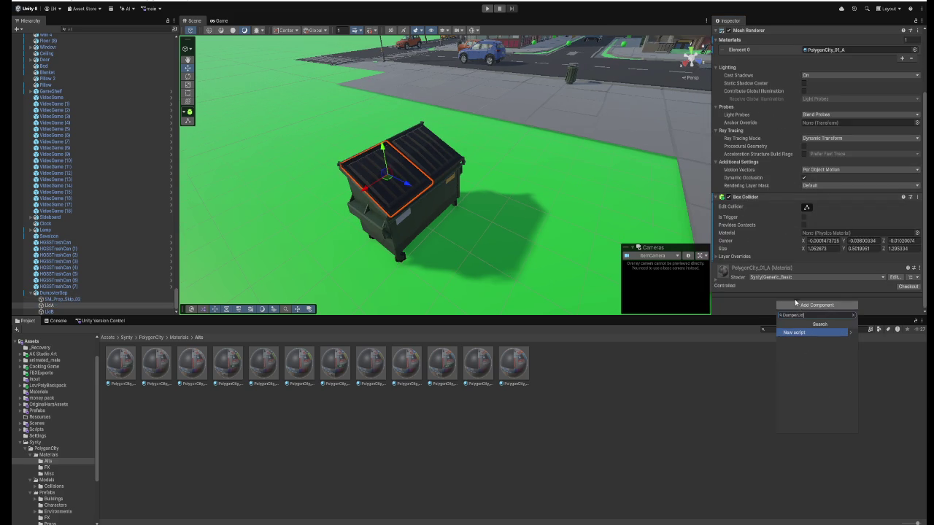
pyautogui.click(802, 334)
# - Confirm Create and Add, and make a new WorldItems folder under Scripts
pyautogui.click(817, 427)
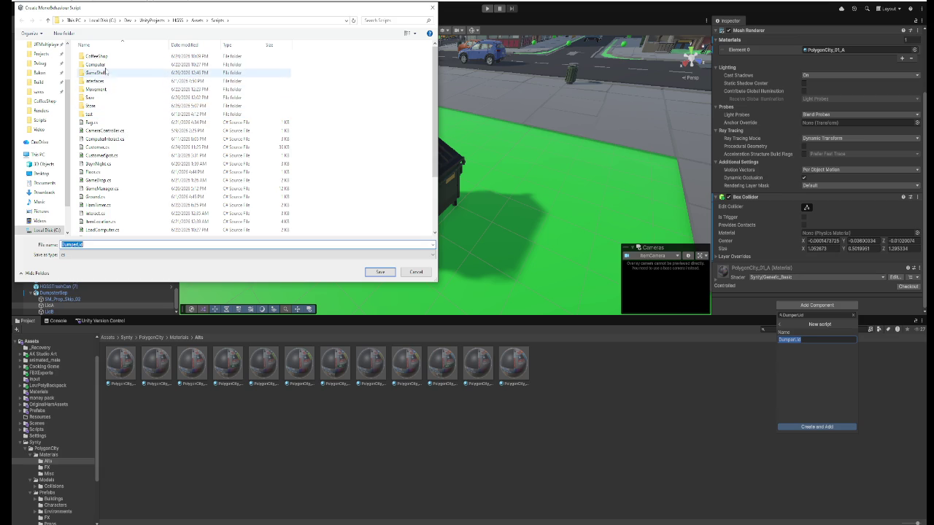
pyautogui.rightClick(402, 123)
pyautogui.moveTo(431, 239)
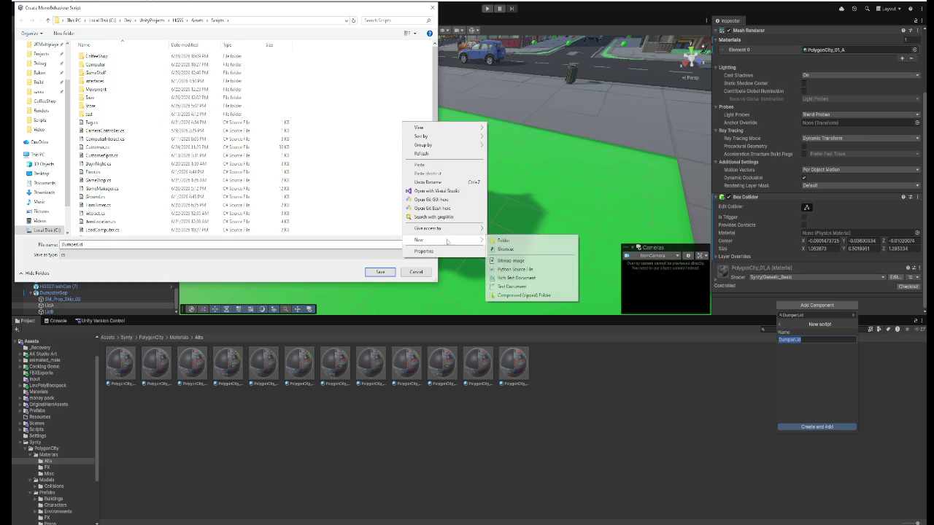
pyautogui.click(511, 240)
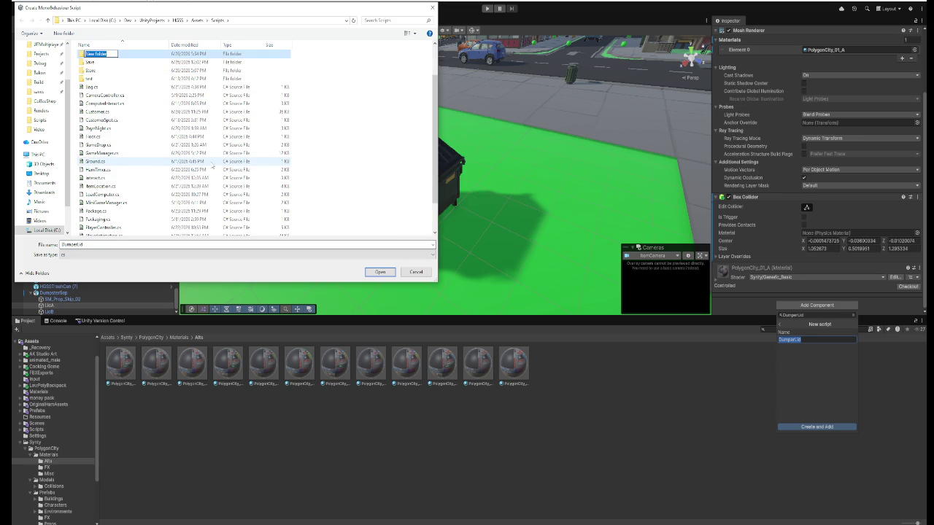
pyautogui.write('Wi')
pyautogui.write('d')
pyautogui.write('Items')
pyautogui.press('Return')
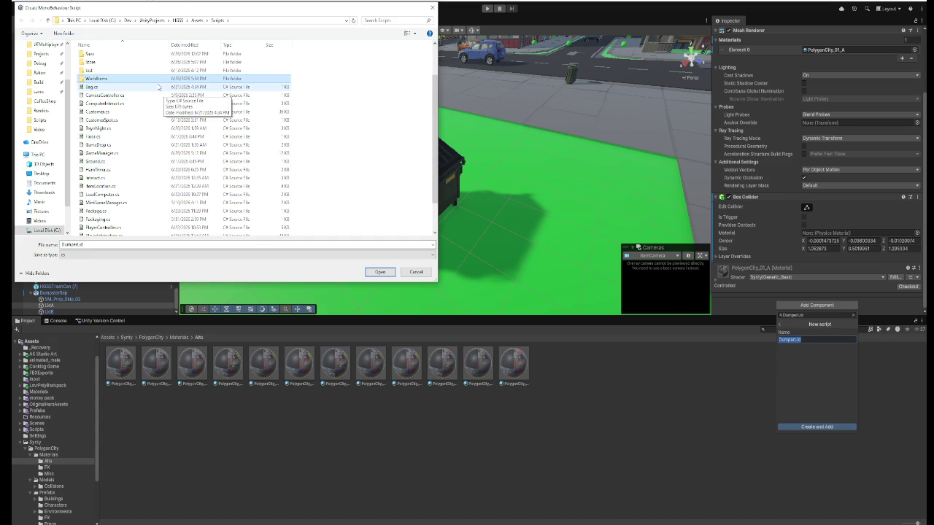
# - Save the script as DumpsterLid inside the WorldItems folder
pyautogui.doubleClick(147, 81)
pyautogui.doubleClick(95, 244)
pyautogui.write('D')
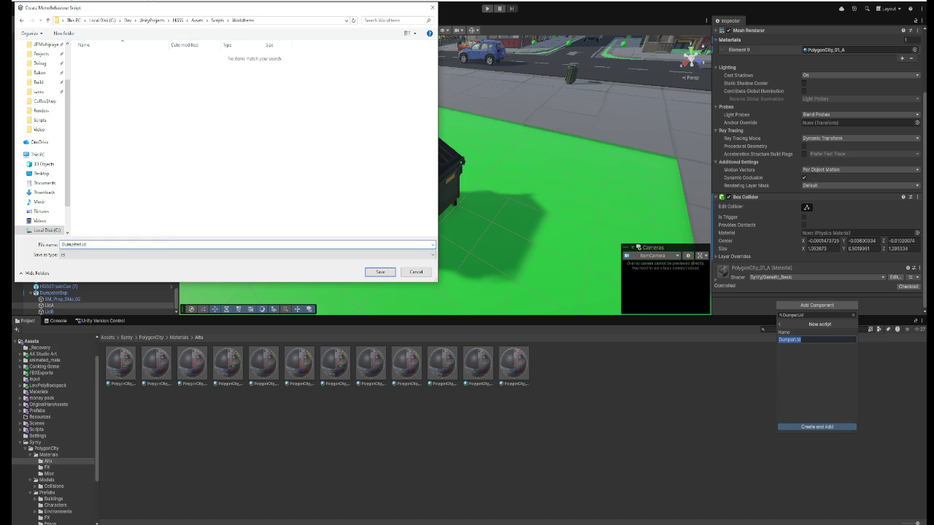
pyautogui.click(380, 271)
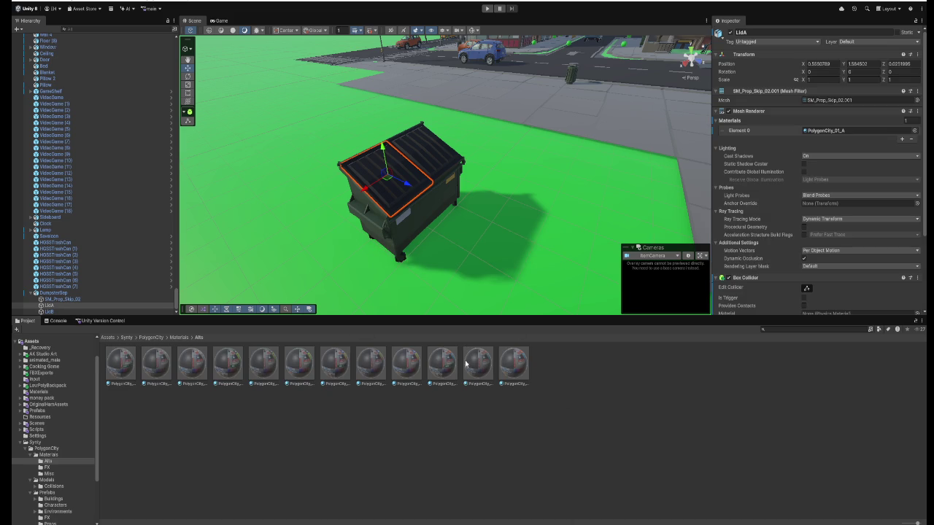
pyautogui.hotkey('alt', 'Tab')
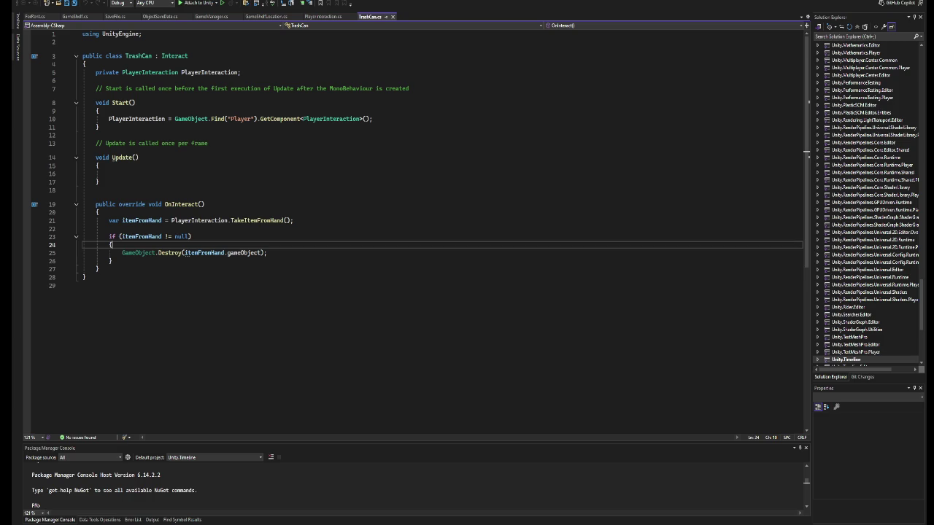
# - Open DumpsterLid.cs, close TrashCan.cs, and change the base class from MonoBehaviour to Interact
pyautogui.click(848, 37)
pyautogui.write('dumpster')
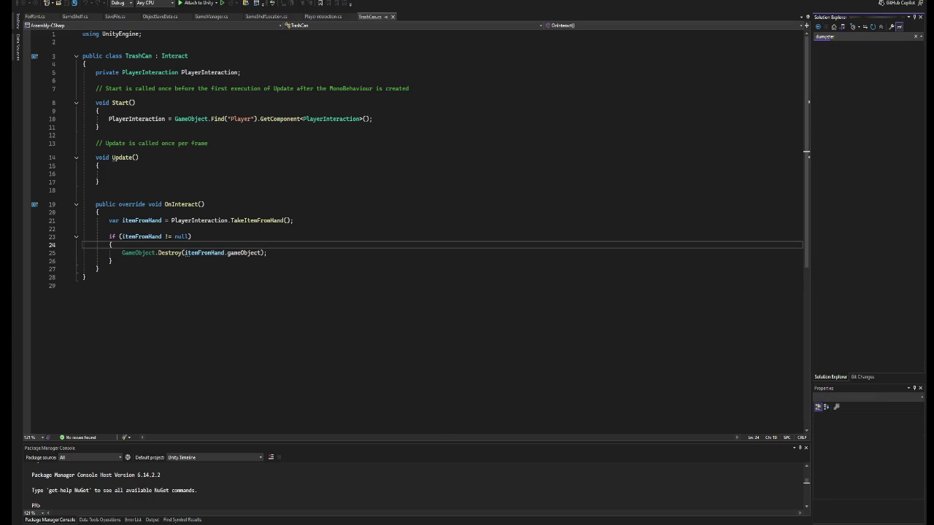
pyautogui.press('Down')
pyautogui.doubleClick(875, 84)
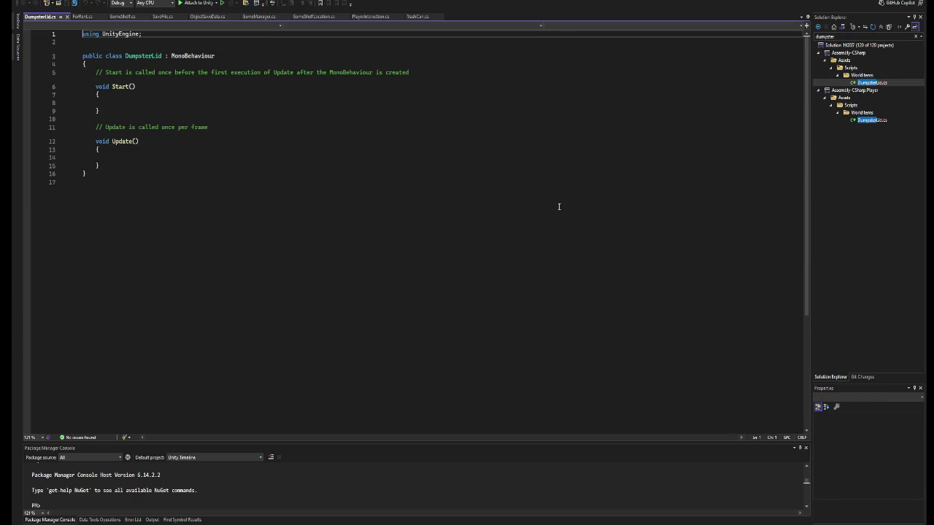
pyautogui.moveTo(44, 20); pyautogui.dragTo(416, 18)
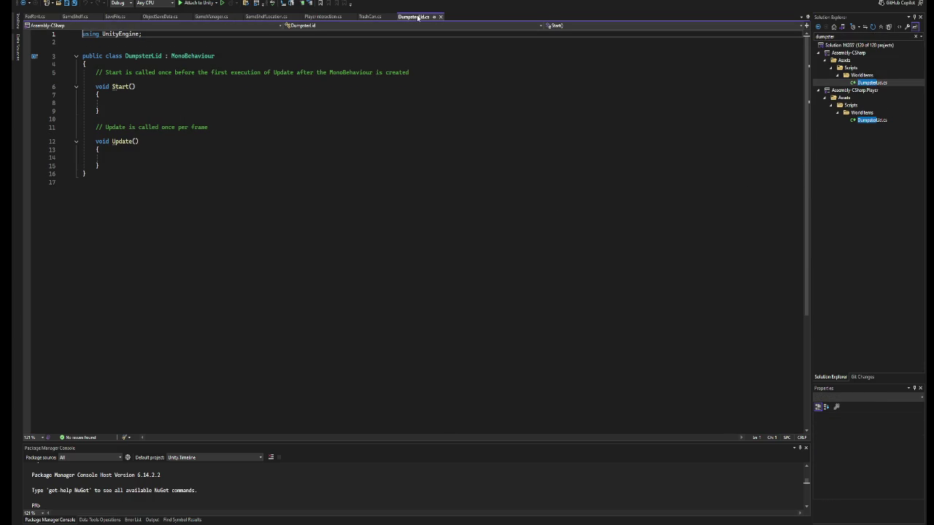
pyautogui.click(392, 16)
pyautogui.doubleClick(173, 56)
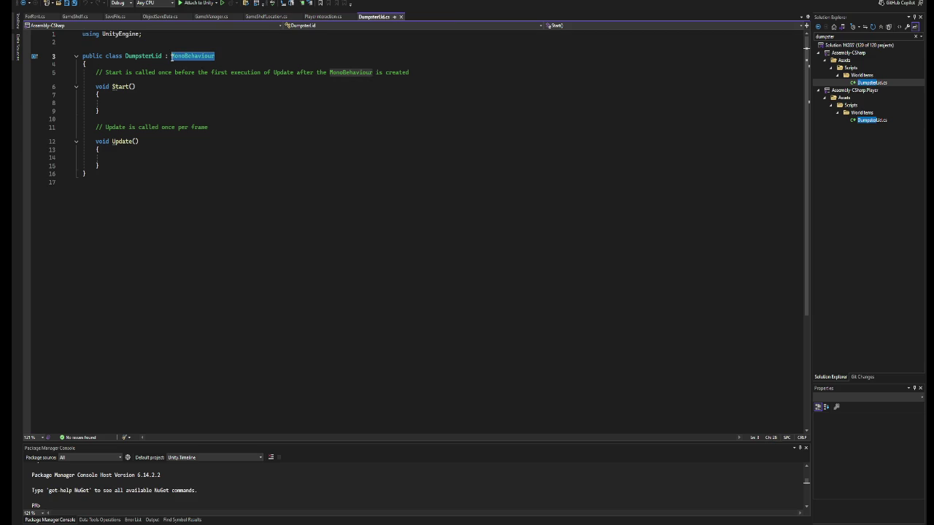
pyautogui.write('Inter')
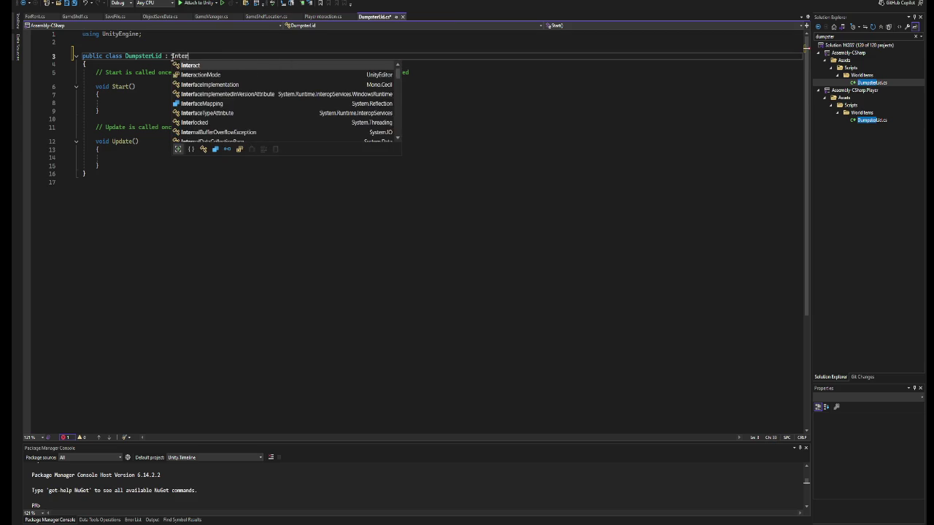
pyautogui.press('Tab')
# - Add an OnInteract override that logs "Clicked on lid" and save the file
pyautogui.press('Down')
pyautogui.press('Down')
pyautogui.press('Down')
pyautogui.press('Down')
pyautogui.press('Down')
pyautogui.press('Down')
pyautogui.press('Return')
pyautogui.press('Return')
pyautogui.write('o')
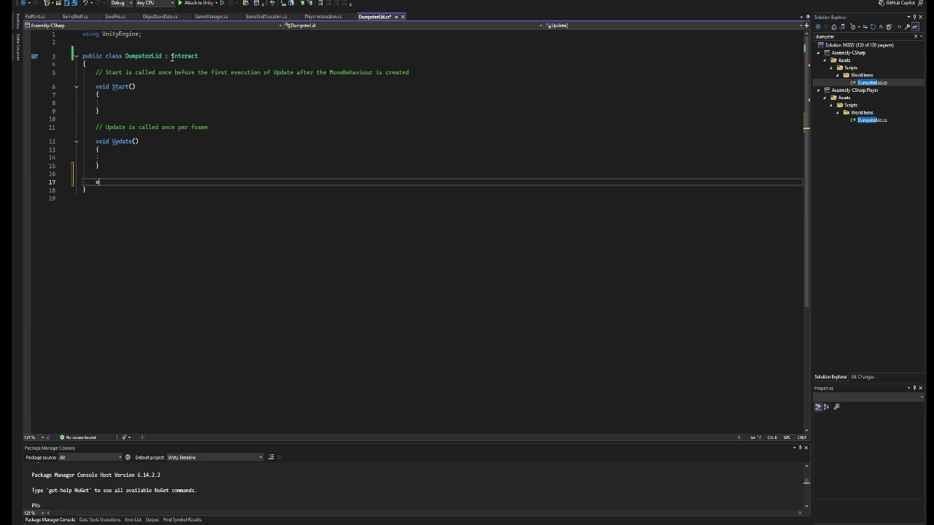
pyautogui.write('ver')
pyautogui.press('Tab')
pyautogui.write('vo')
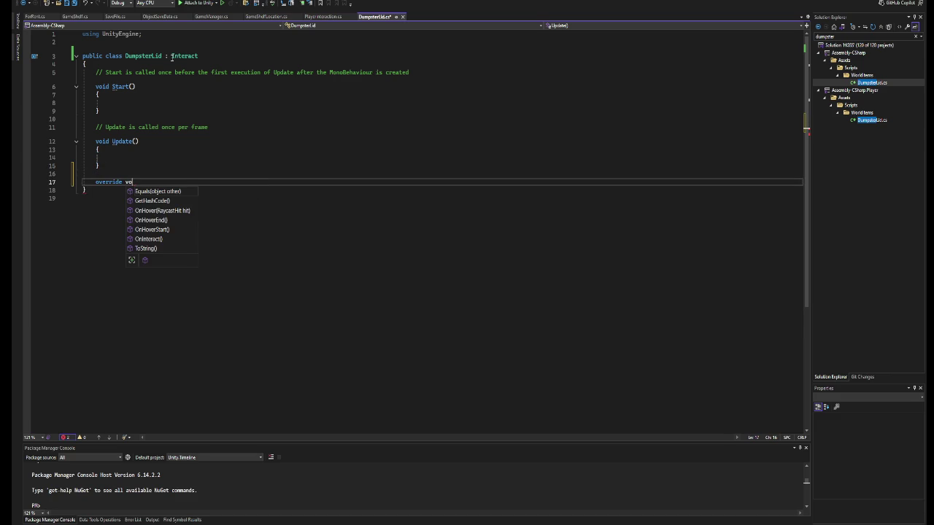
pyautogui.press('Down')
pyautogui.press('Down')
pyautogui.press('Down')
pyautogui.press('Tab')
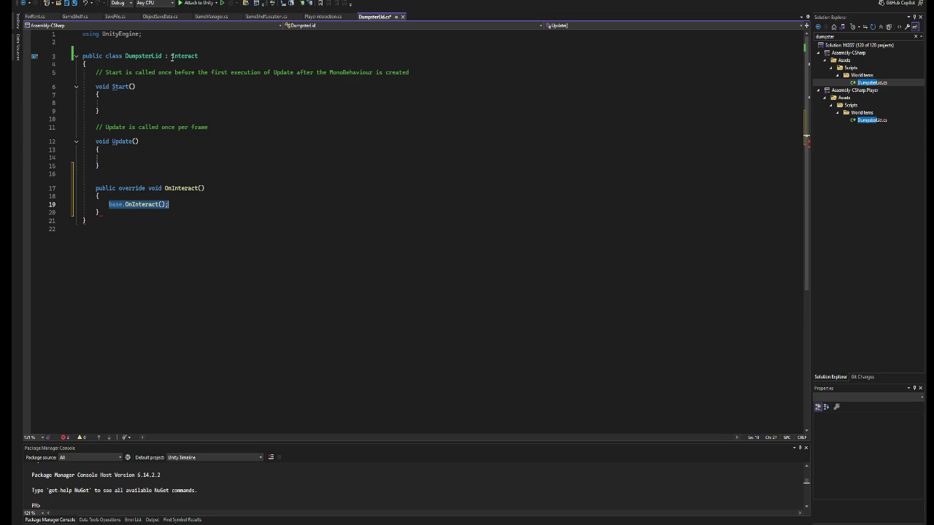
pyautogui.write('Debug.lo')
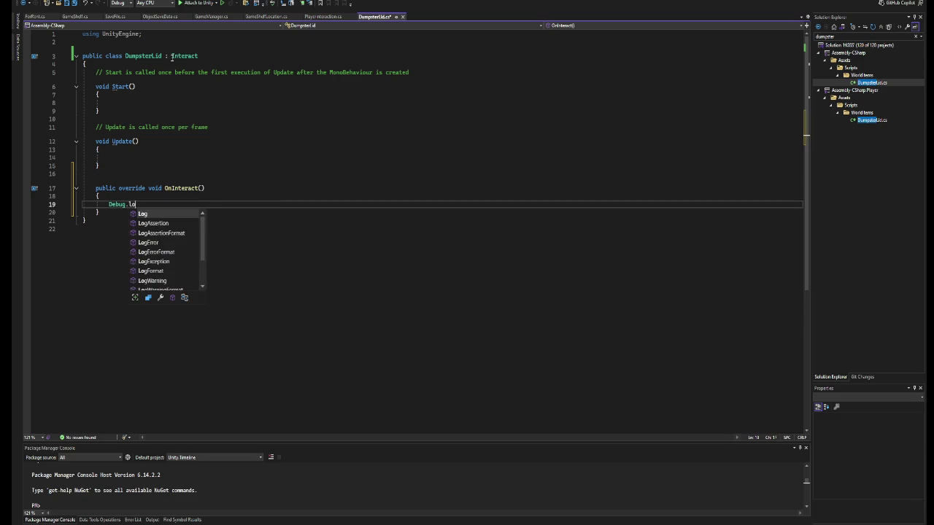
pyautogui.press('Tab')
pyautogui.write('();')
pyautogui.press('Left')
pyautogui.press('Left')
pyautogui.write('"Clicked on lid')
pyautogui.hotkey('ctrl', 's')
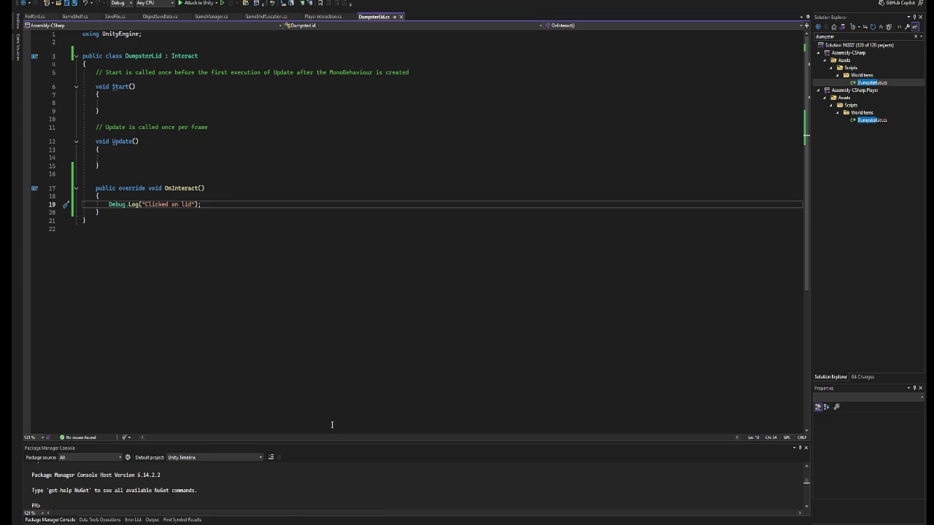
pyautogui.hotkey('alt', 'Tab')
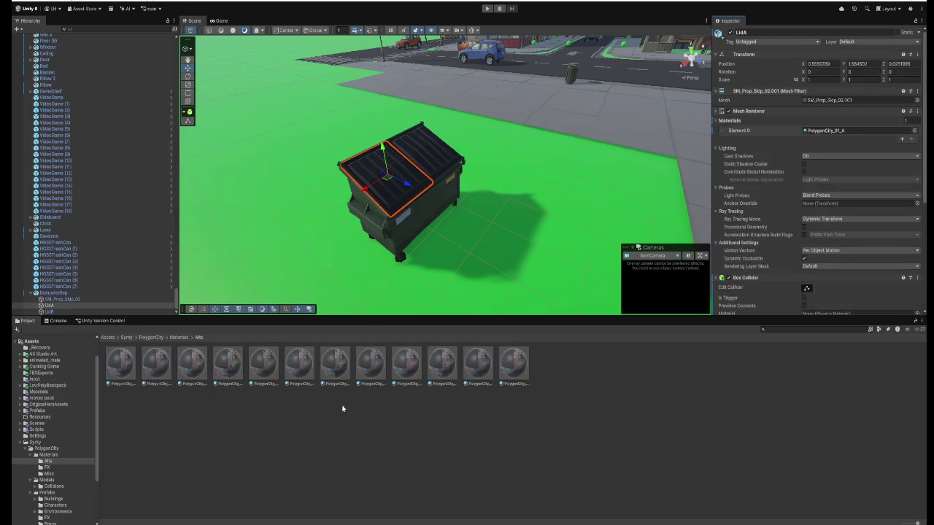
# - Drag DumpsterSep to the far road edge at X 111.82, Z 53.95, then enter Play mode
pyautogui.click(95, 292)
pyautogui.moveTo(250, 247)
pyautogui.mouseDown()
pyautogui.moveTo(375, 101)
pyautogui.moveTo(533, 211)
pyautogui.mouseUp()
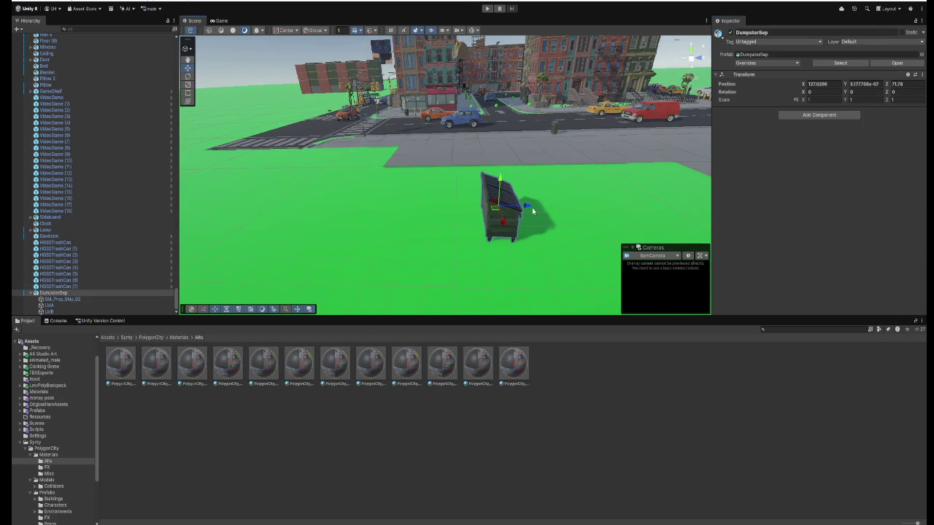
pyautogui.click(100, 292)
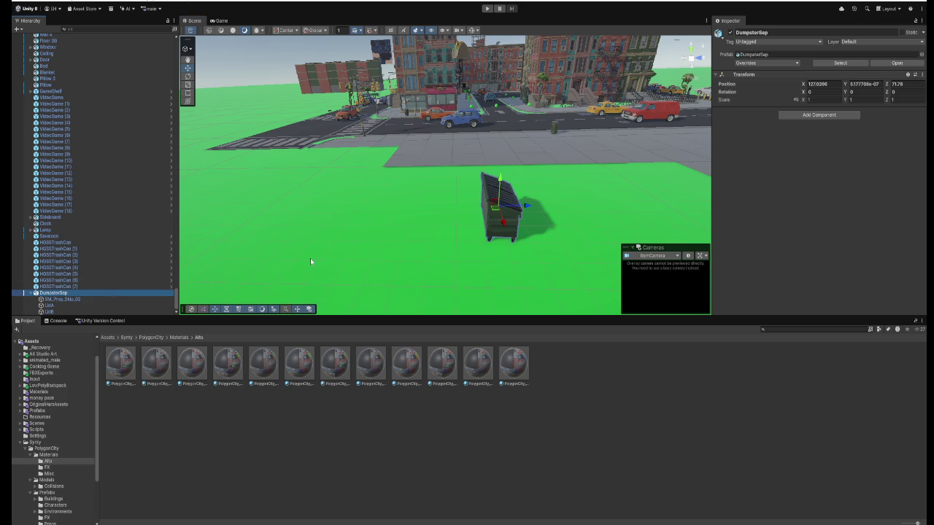
pyautogui.moveTo(526, 207)
pyautogui.mouseDown()
pyautogui.moveTo(248, 207)
pyautogui.moveTo(330, 148)
pyautogui.moveTo(274, 151)
pyautogui.moveTo(320, 150)
pyautogui.mouseUp()
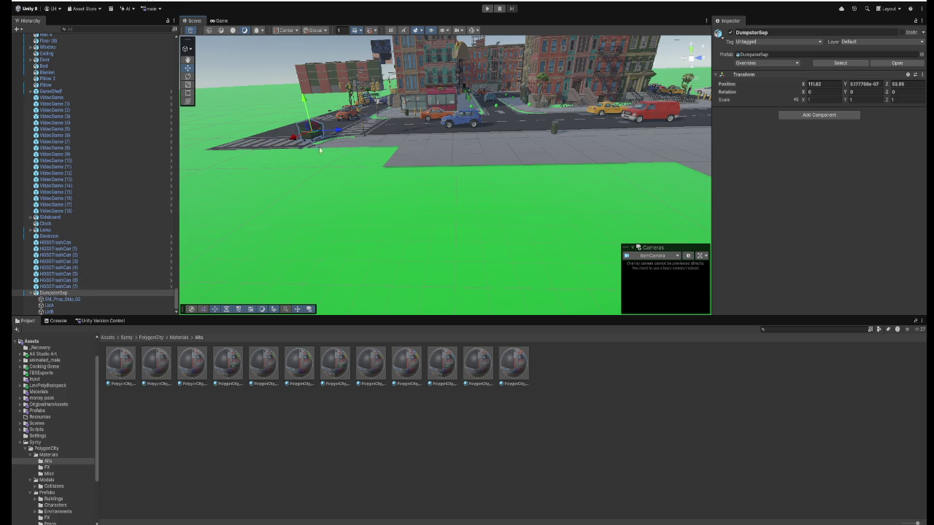
pyautogui.click(487, 8)
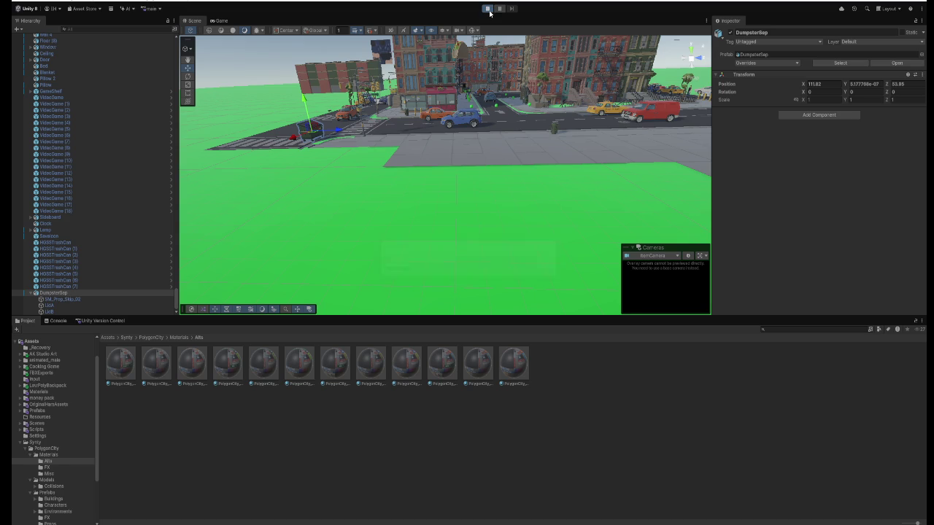
# - Walk the player across the crosswalk, up to and around the dumpster, then back away
pyautogui.press('w')
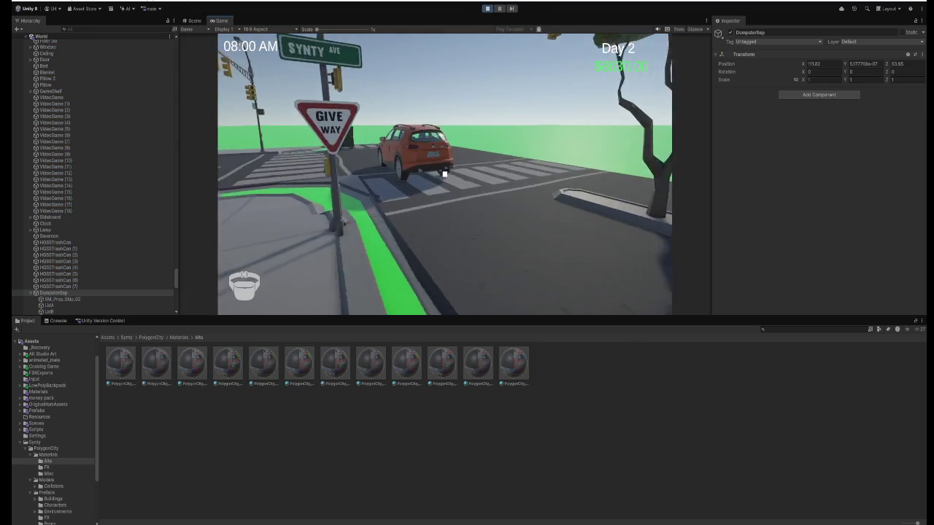
pyautogui.press('w')
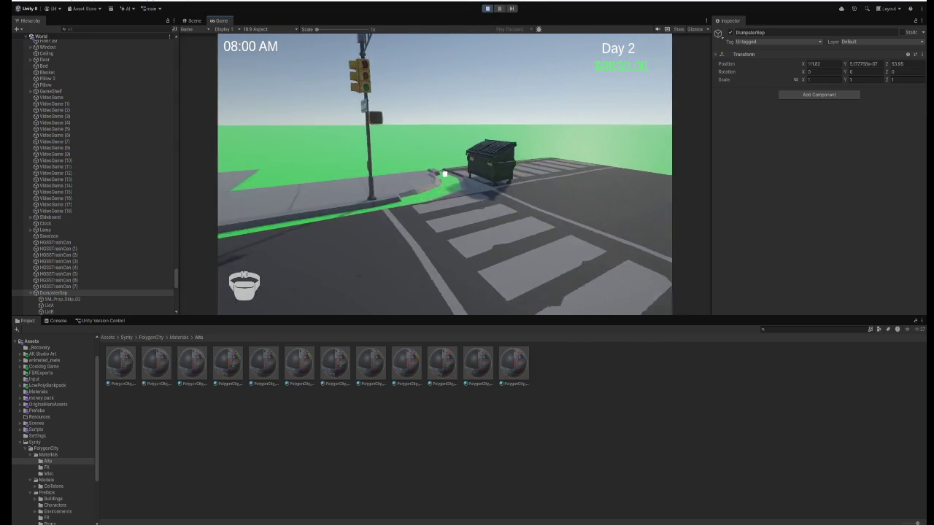
pyautogui.press('w')
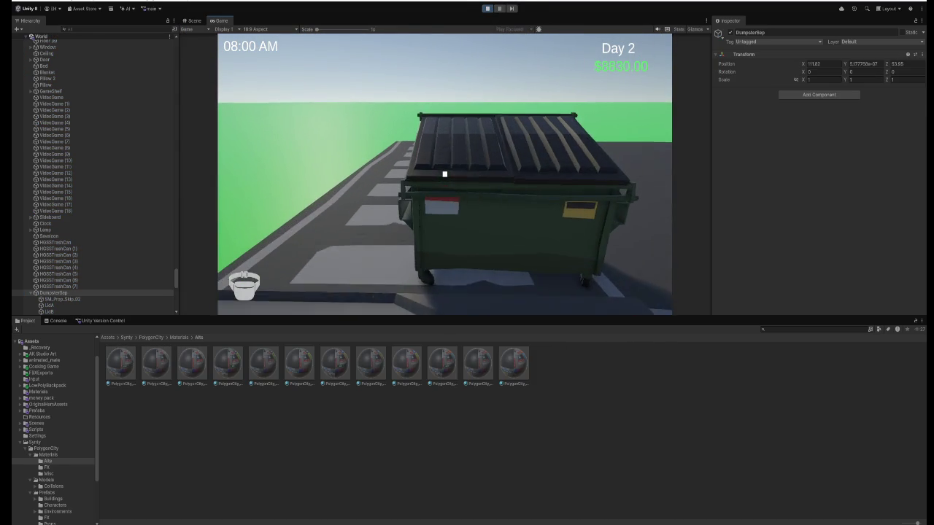
pyautogui.press('d')
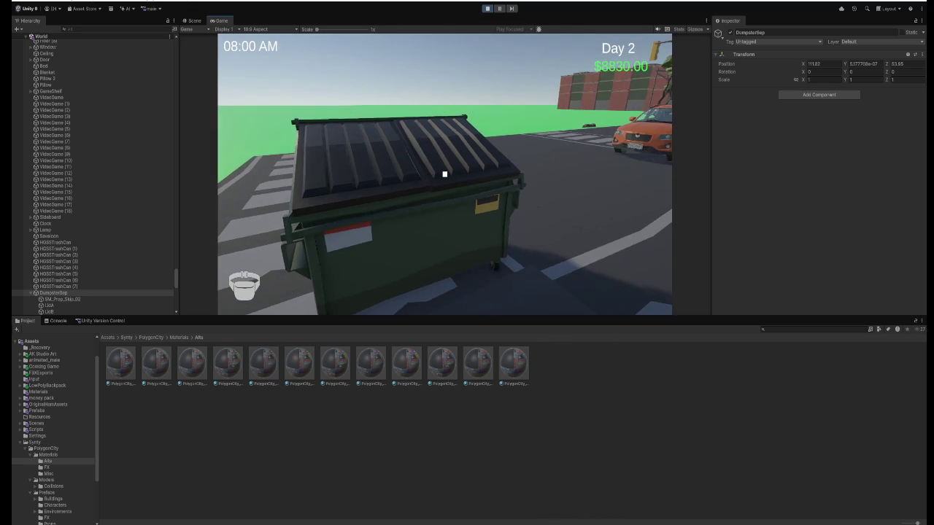
pyautogui.press('a')
pyautogui.press('w')
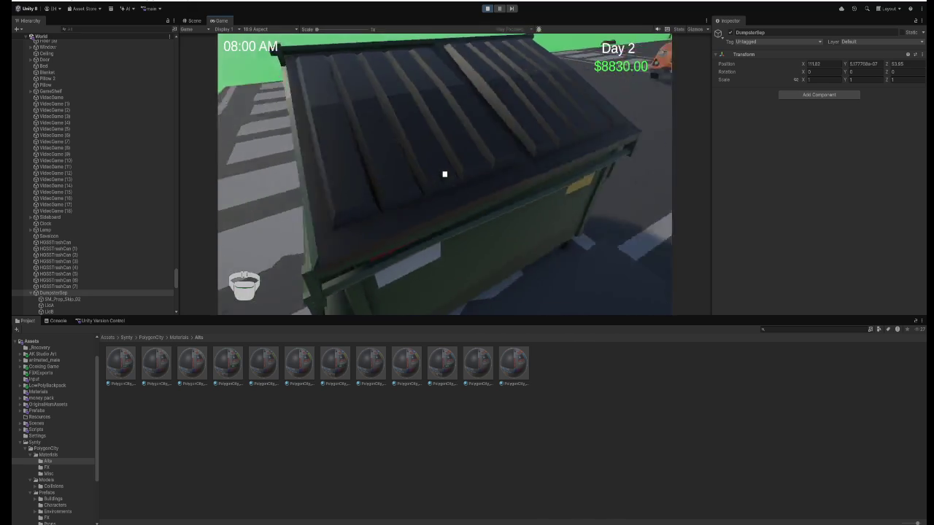
pyautogui.press('d')
pyautogui.press('w')
pyautogui.press('d')
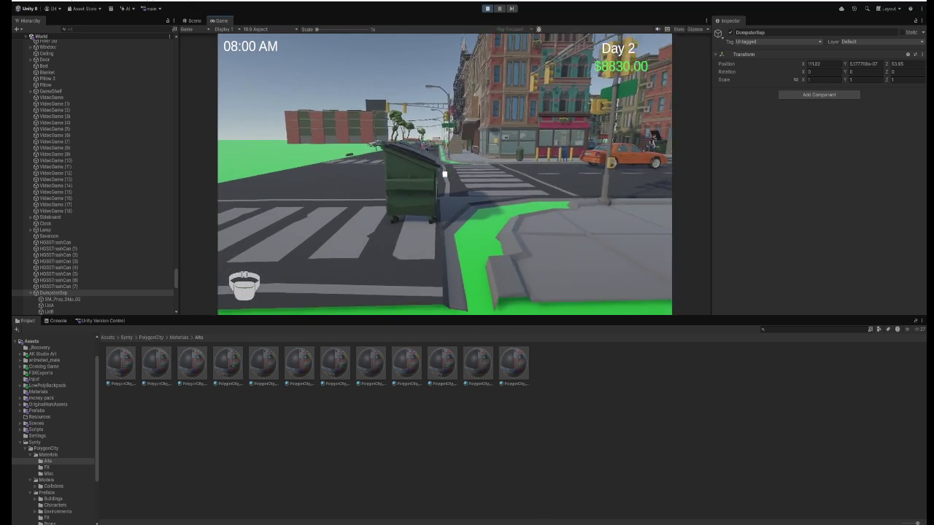
pyautogui.press('a')
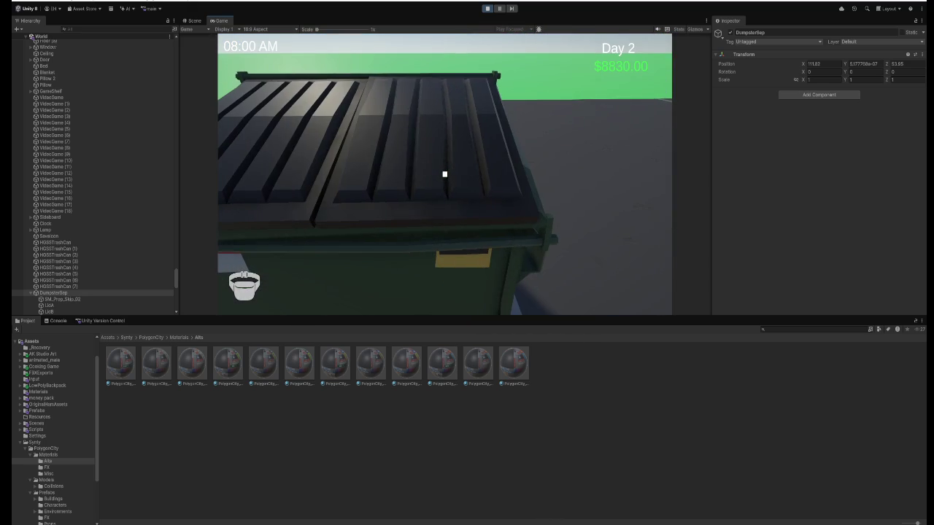
pyautogui.press('s')
pyautogui.press('d')
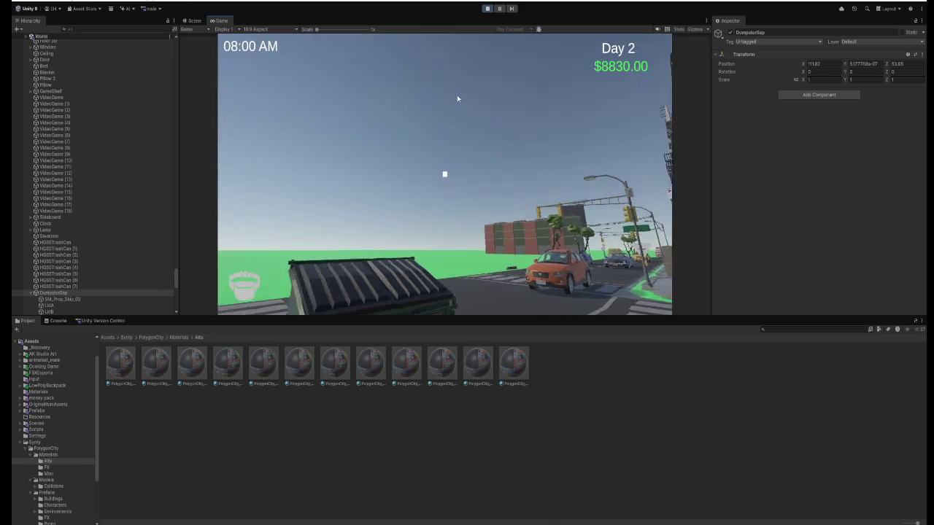
# - Stop Play mode and fly the Scene camera toward the dumpster
pyautogui.hotkey('ctrl', 'p')
pyautogui.moveTo(461, 135); pyautogui.dragTo(369, 121)
pyautogui.press('d')
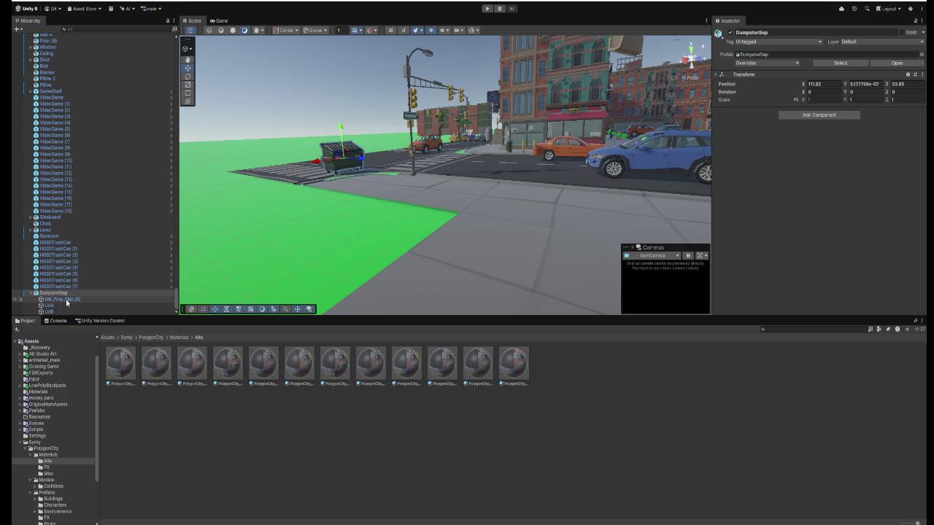
# - Delete the Debug.Log line so OnInteract in DumpsterLid.cs is empty, and save
pyautogui.click(64, 305)
pyautogui.hotkey('alt', 'Tab')
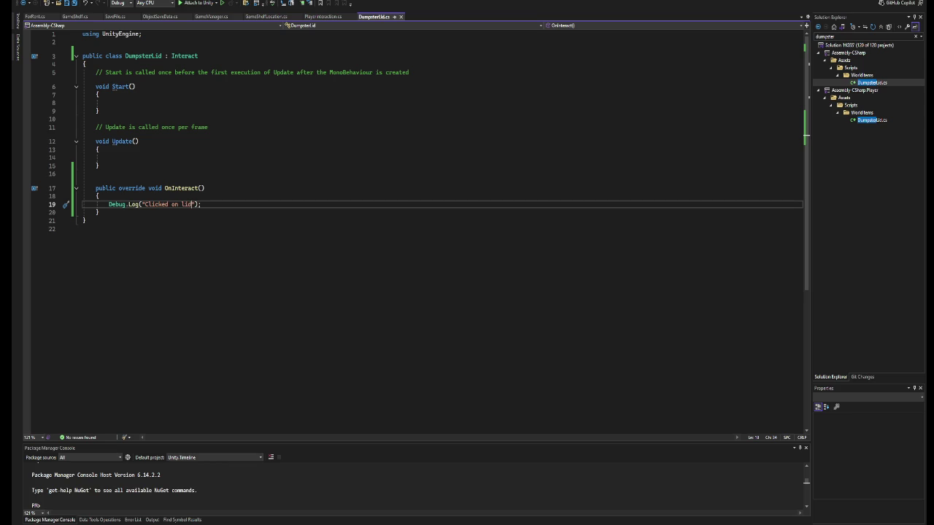
pyautogui.hotkey('shift', 'Home')
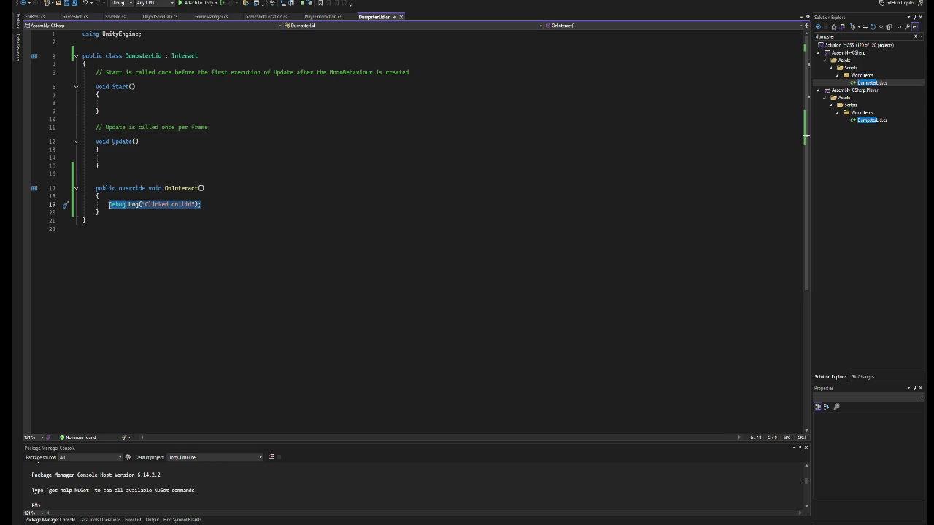
pyautogui.press('BackSpace')
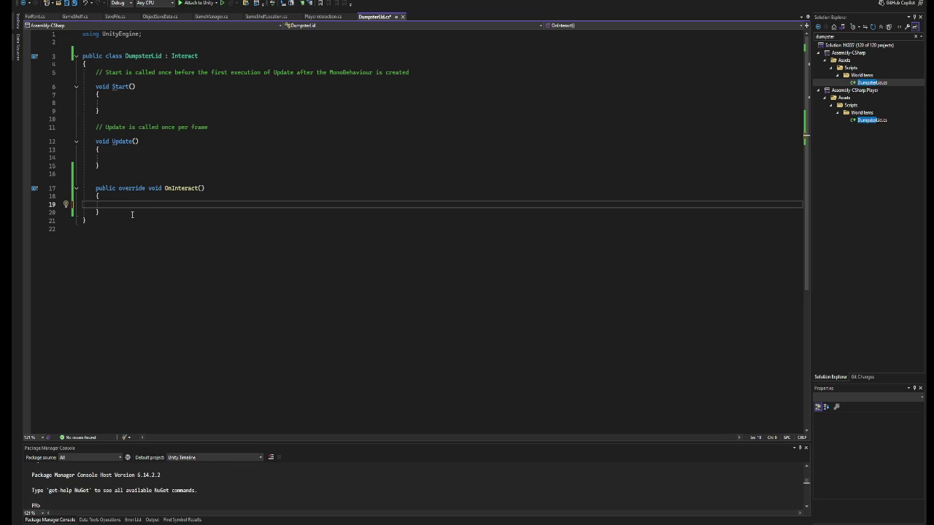
pyautogui.hotkey('ctrl', 's')
pyautogui.hotkey('alt', 'Tab')
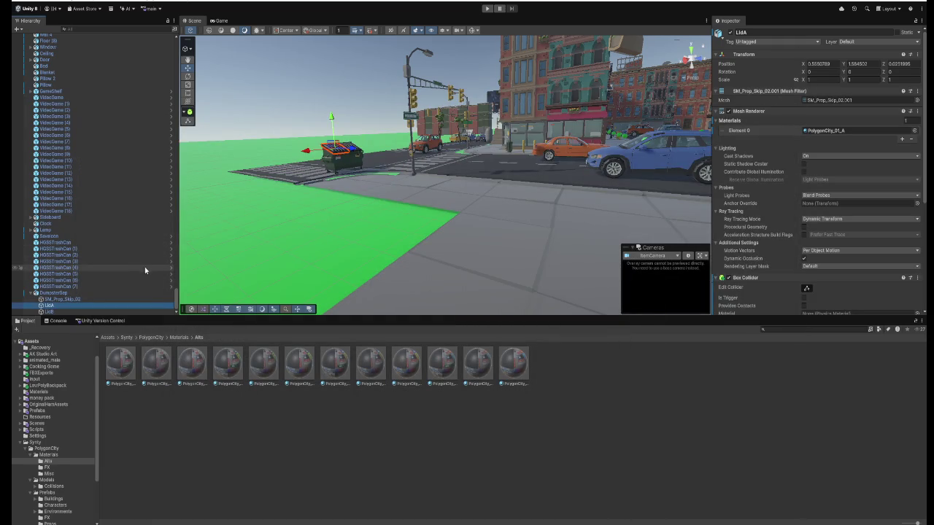
# - Reset the dumpster root's Position to 0, 0, 0
pyautogui.click(76, 293)
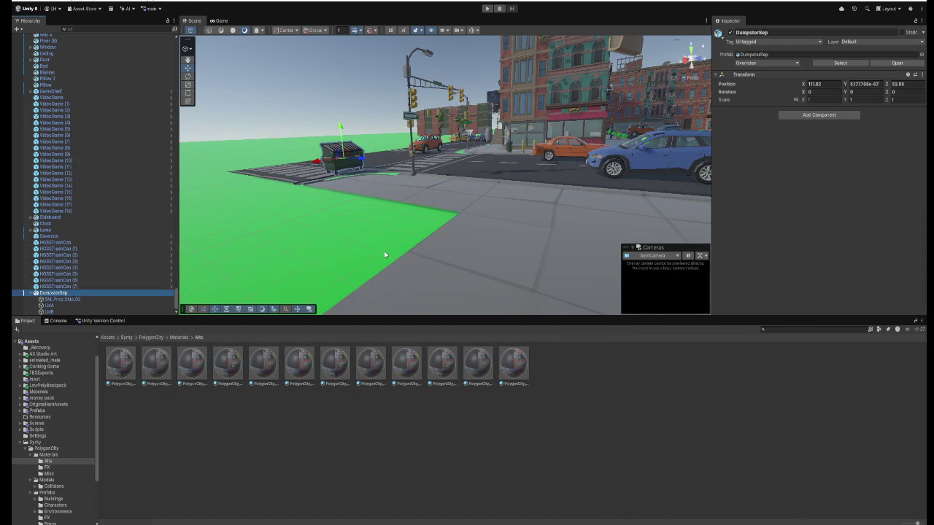
pyautogui.click(824, 84)
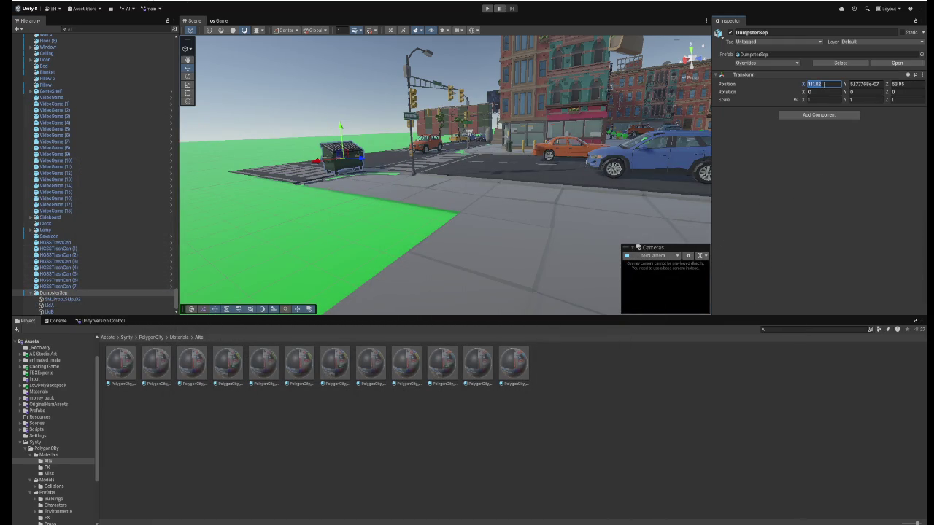
pyautogui.write('0')
pyautogui.press('Tab')
pyautogui.write('0')
pyautogui.press('Tab')
pyautogui.write('0')
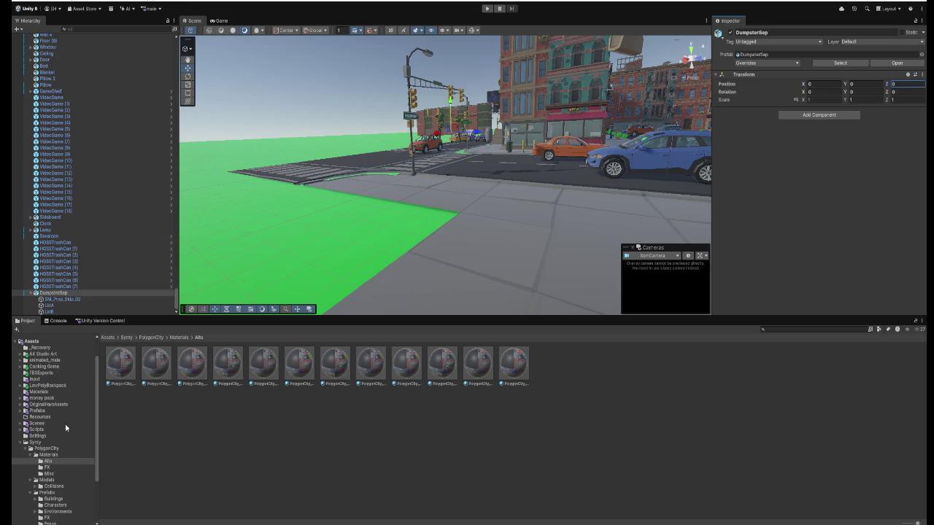
# - Create a new WorldItems folder inside Assets/Prefabs
pyautogui.scroll(-3, 62, 437)
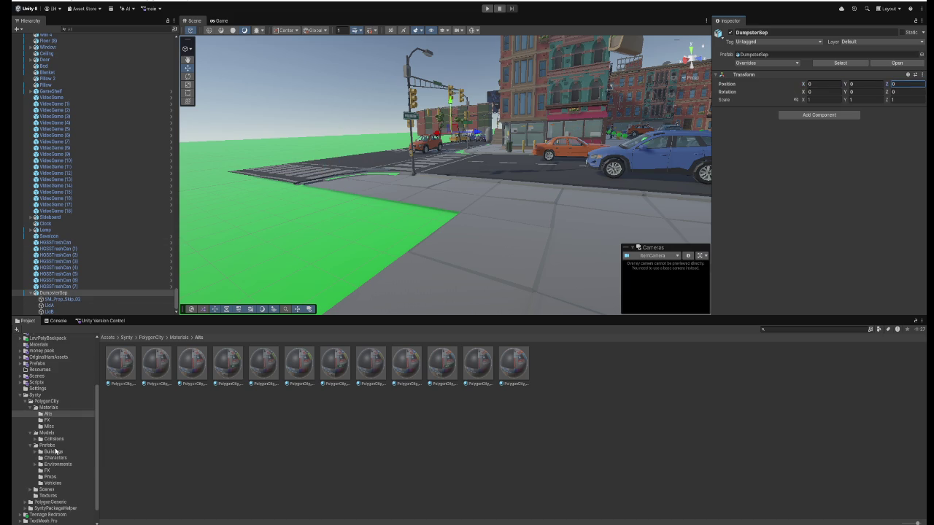
pyautogui.click(55, 447)
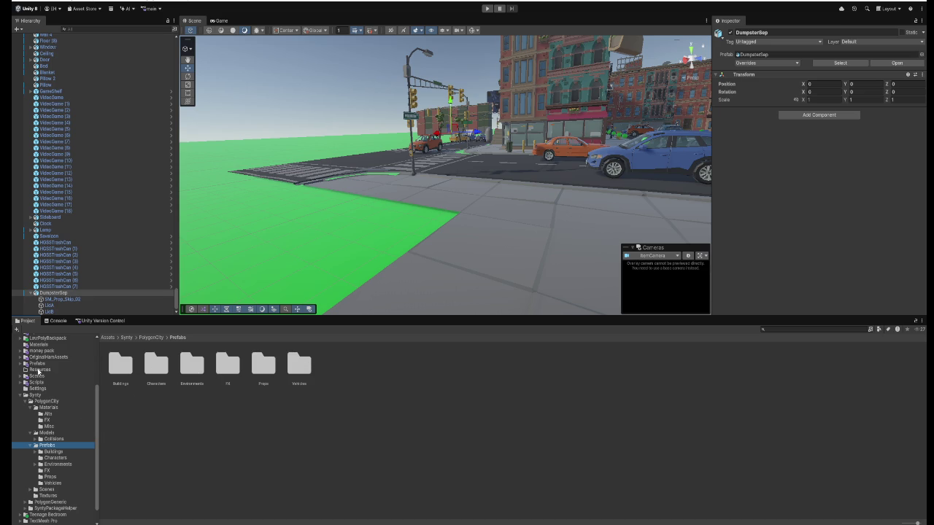
pyautogui.click(37, 364)
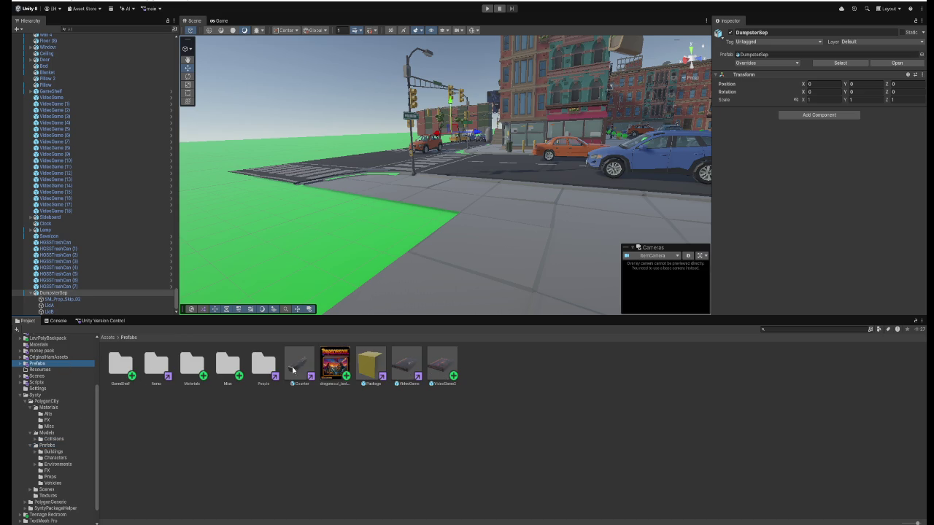
pyautogui.rightClick(364, 426)
pyautogui.moveTo(409, 180)
pyautogui.click(492, 180)
pyautogui.write('World')
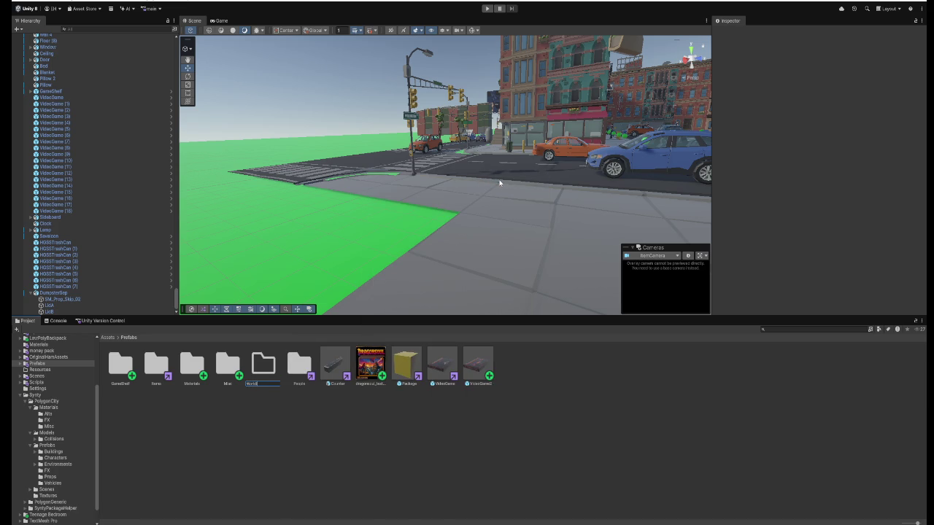
pyautogui.press('Return')
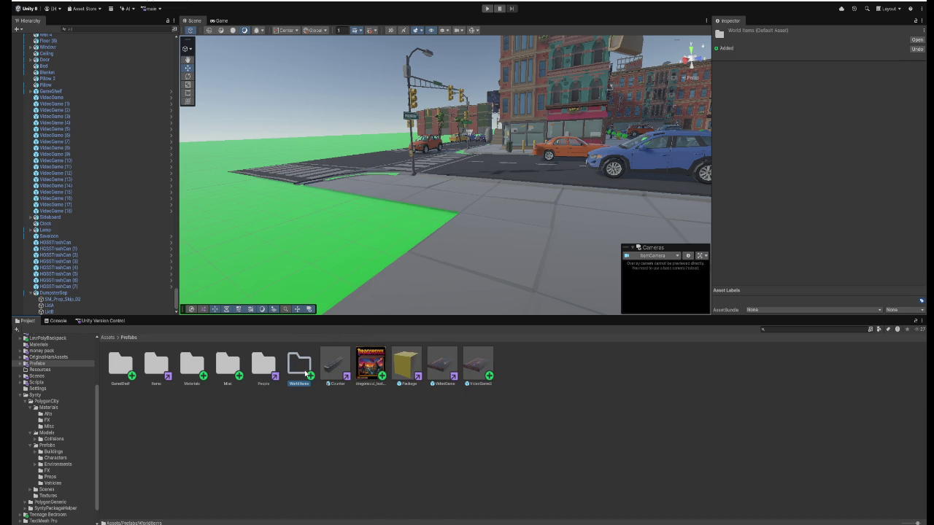
pyautogui.doubleClick(305, 372)
# - Drag DumpsterSep into WorldItems to make a prefab and open it in prefab mode
pyautogui.click(70, 295)
pyautogui.moveTo(71, 299); pyautogui.dragTo(182, 385)
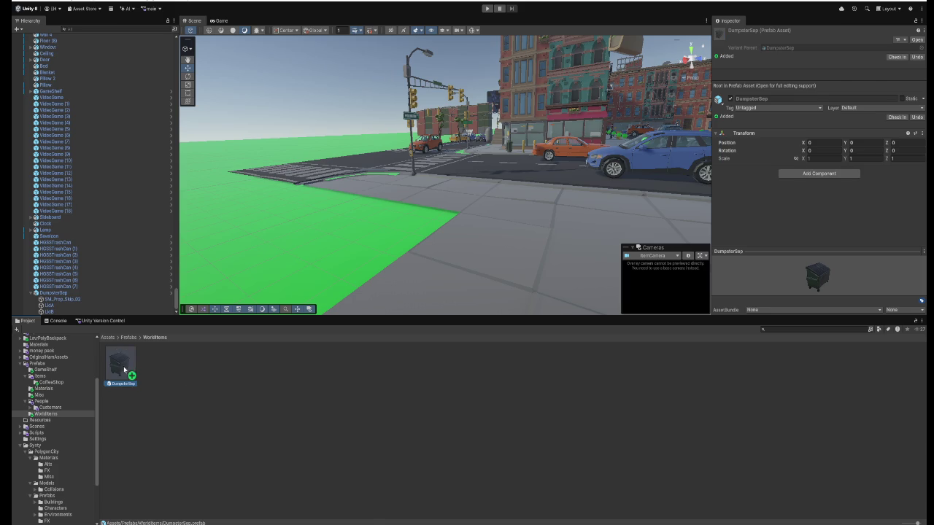
pyautogui.doubleClick(123, 367)
pyautogui.scroll(-3, 337, 200)
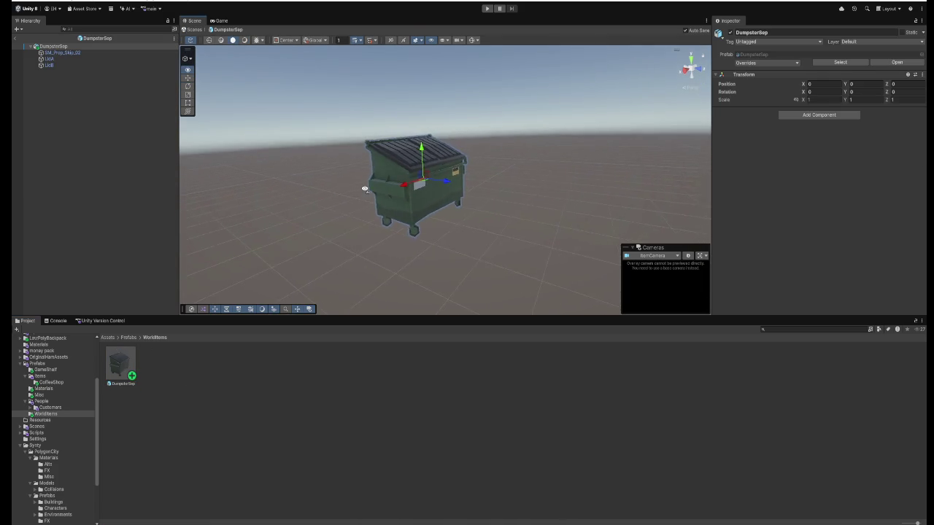
pyautogui.scroll(5, 365, 189)
pyautogui.click(84, 53)
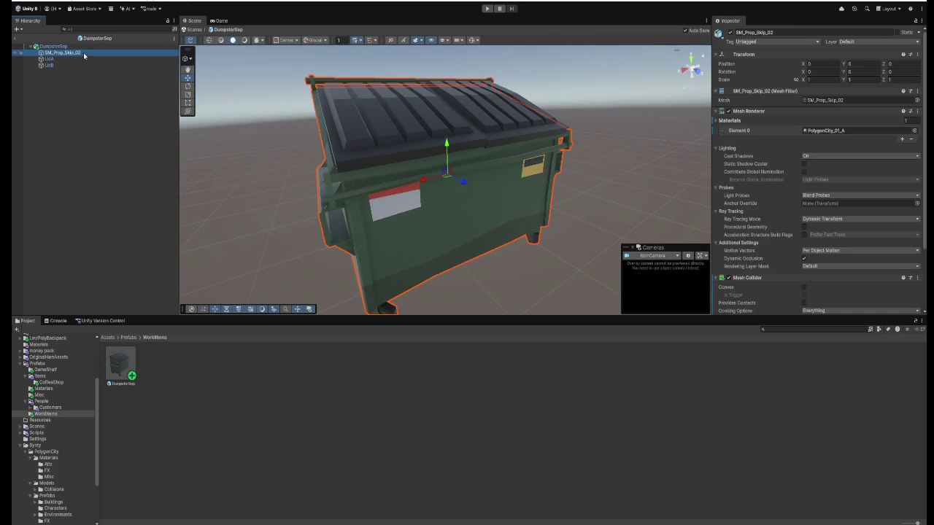
pyautogui.click(79, 58)
pyautogui.keyDown('ctrl'); pyautogui.click(69, 65); pyautogui.keyUp('ctrl')
pyautogui.click(68, 65)
pyautogui.click(65, 59)
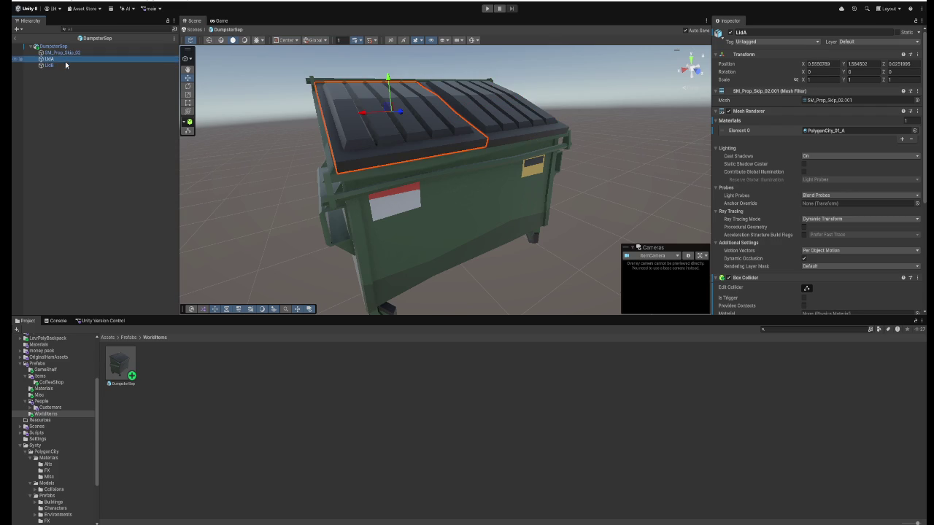
pyautogui.click(55, 65)
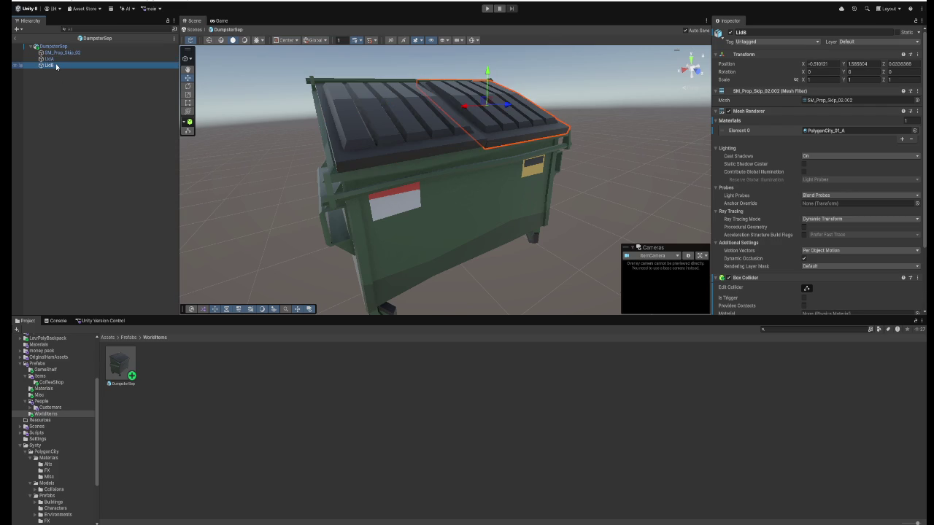
pyautogui.click(53, 61)
pyautogui.click(58, 53)
pyautogui.click(53, 46)
pyautogui.moveTo(283, 149); pyautogui.dragTo(383, 178)
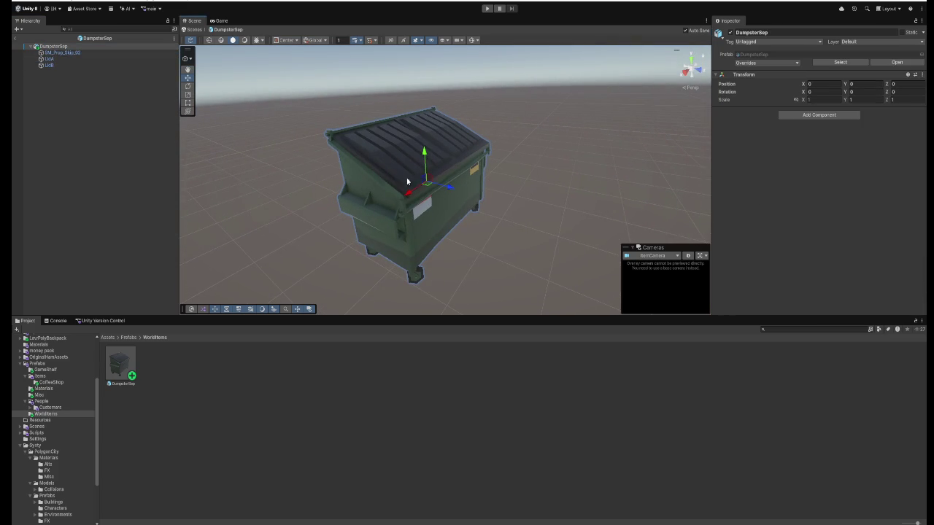
pyautogui.click(50, 58)
pyautogui.click(53, 46)
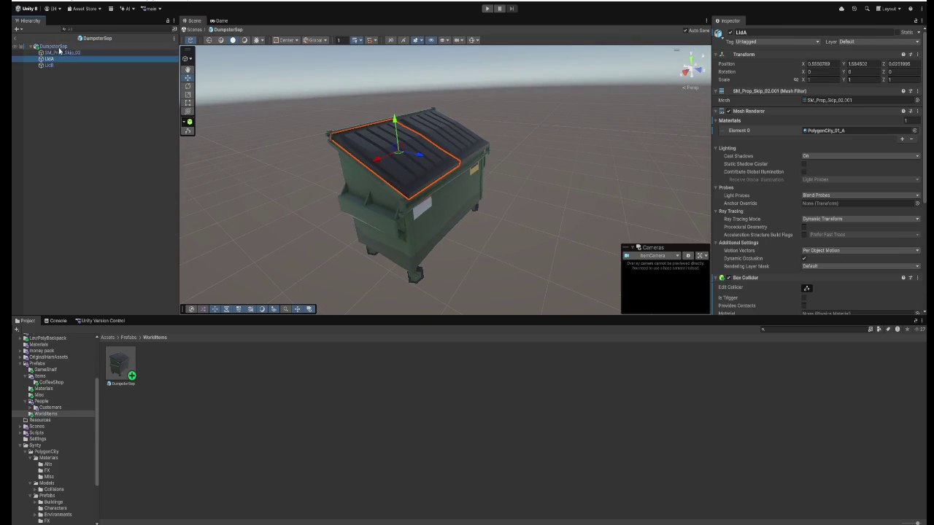
pyautogui.rightClick(60, 46)
# - Add an empty HingeA child to the prefab and drag LidA onto it, triggering a restructure warning
pyautogui.click(84, 187)
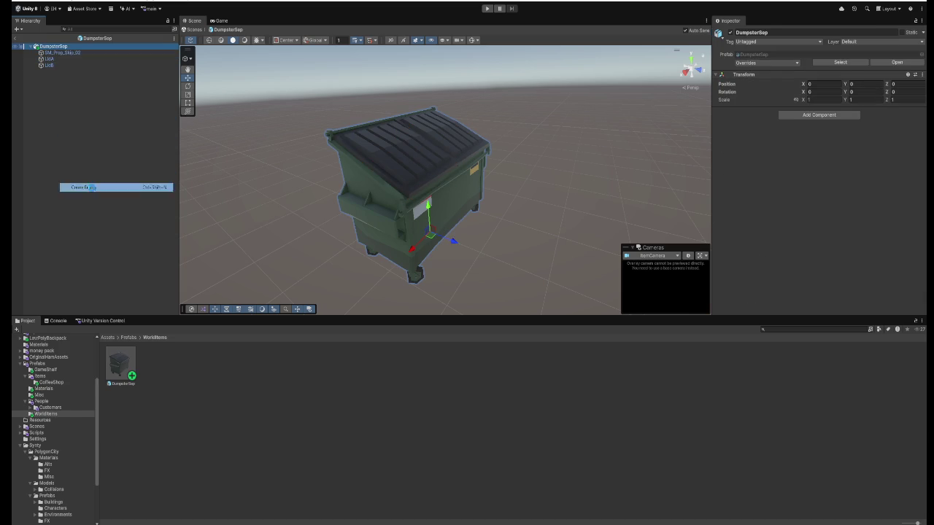
pyautogui.write('Hi')
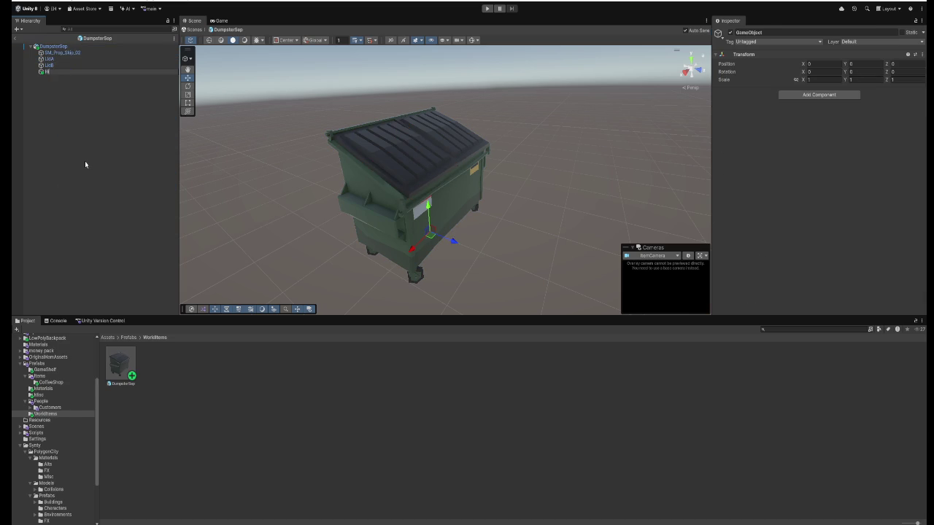
pyautogui.write('ngeA')
pyautogui.press('Return')
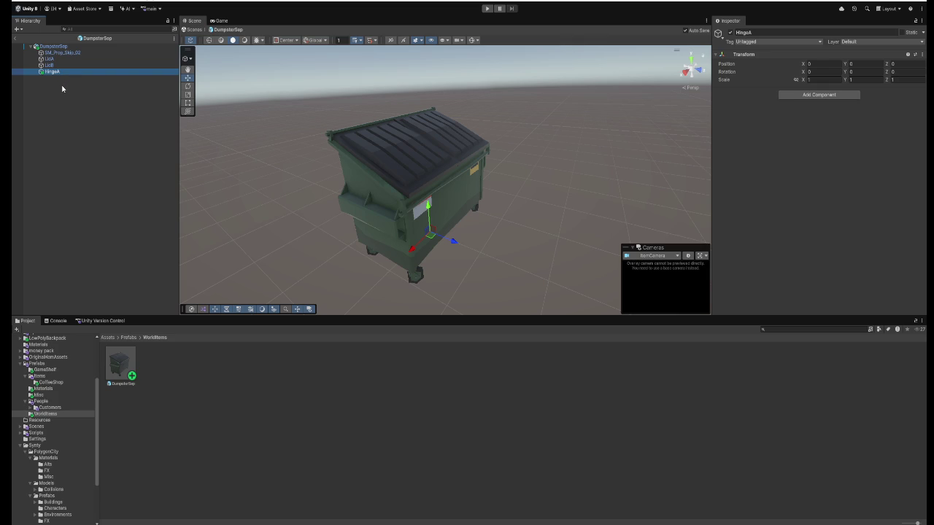
pyautogui.moveTo(55, 59); pyautogui.dragTo(60, 72)
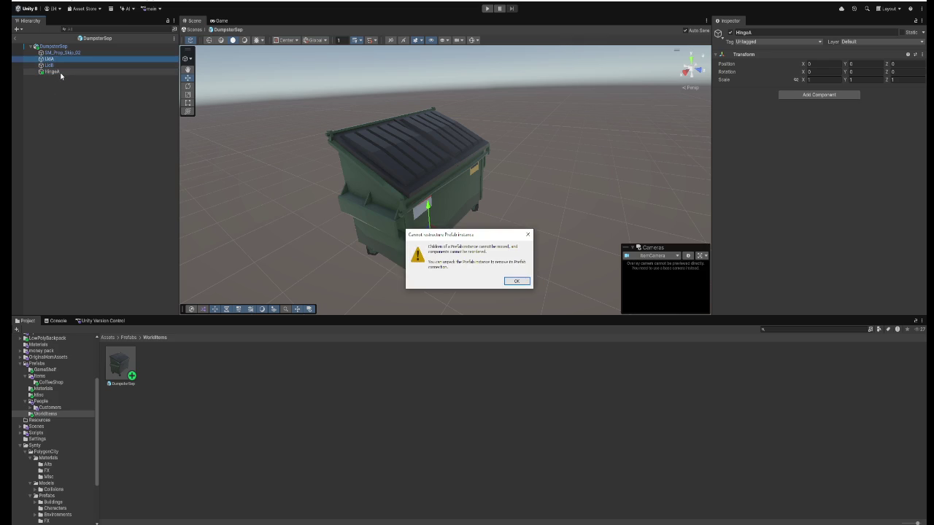
# - Dismiss the warning and open LidA's Properties window from its context menu
pyautogui.click(516, 281)
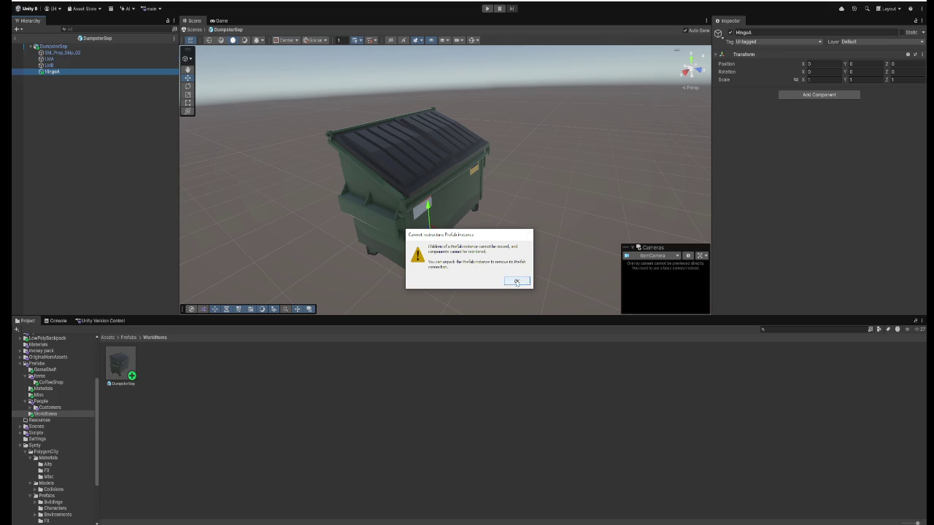
pyautogui.rightClick(55, 60)
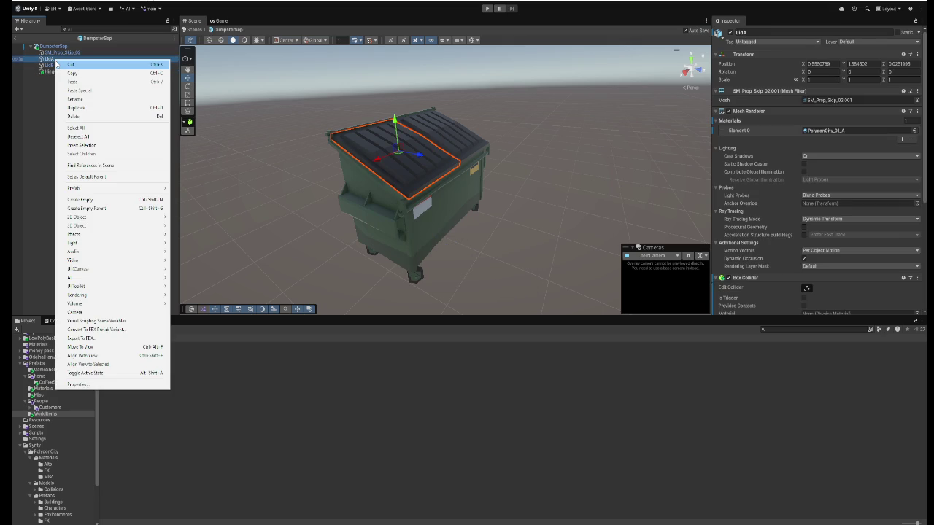
pyautogui.moveTo(97, 189)
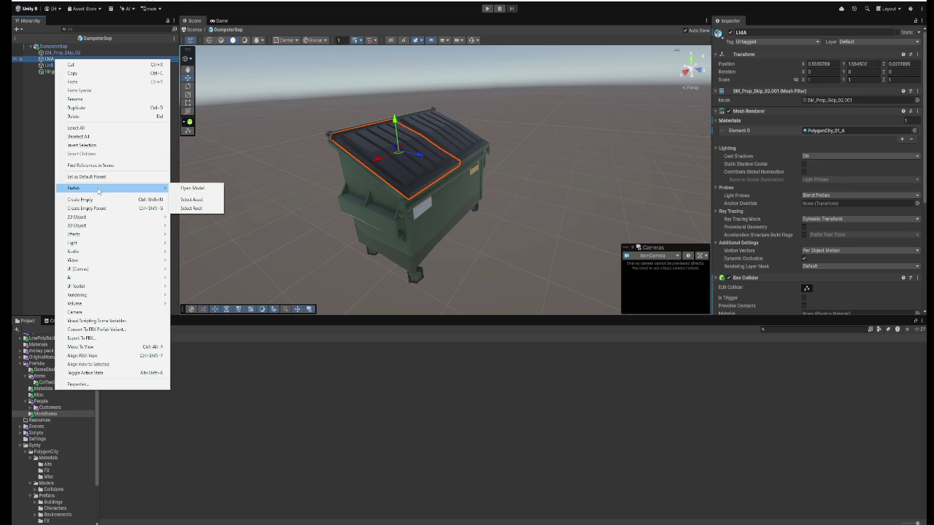
pyautogui.click(104, 384)
pyautogui.moveTo(653, 226)
pyautogui.mouseDown()
pyautogui.moveTo(645, 217)
pyautogui.moveTo(594, 288)
pyautogui.mouseUp()
pyautogui.scroll(-5, 594, 287)
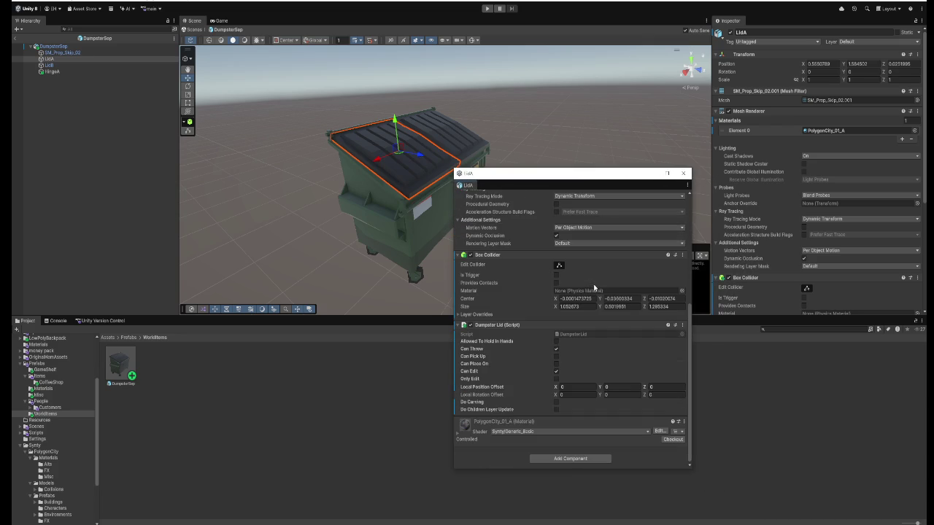
pyautogui.click(683, 173)
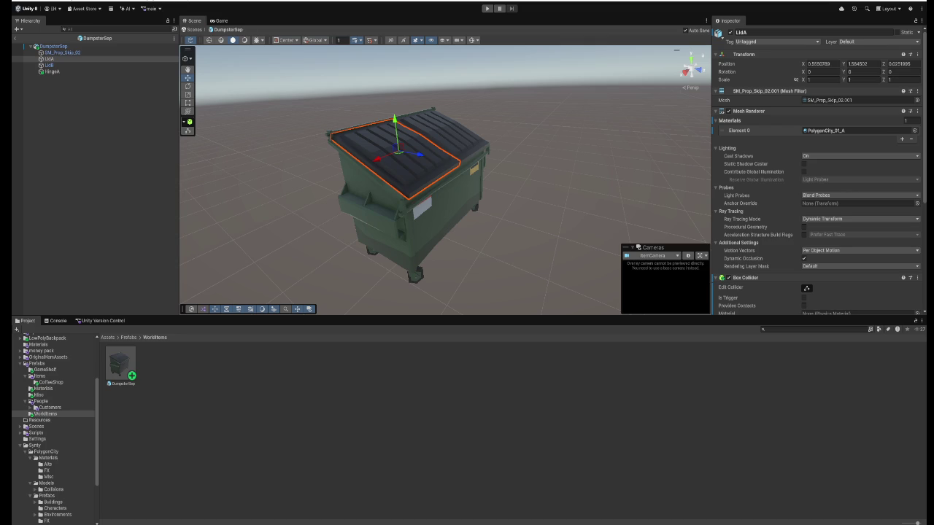
# - Cancel LidA's context menu and show the Prefab Unpack options for DumpsterSep
pyautogui.click(49, 65)
pyautogui.rightClick(53, 58)
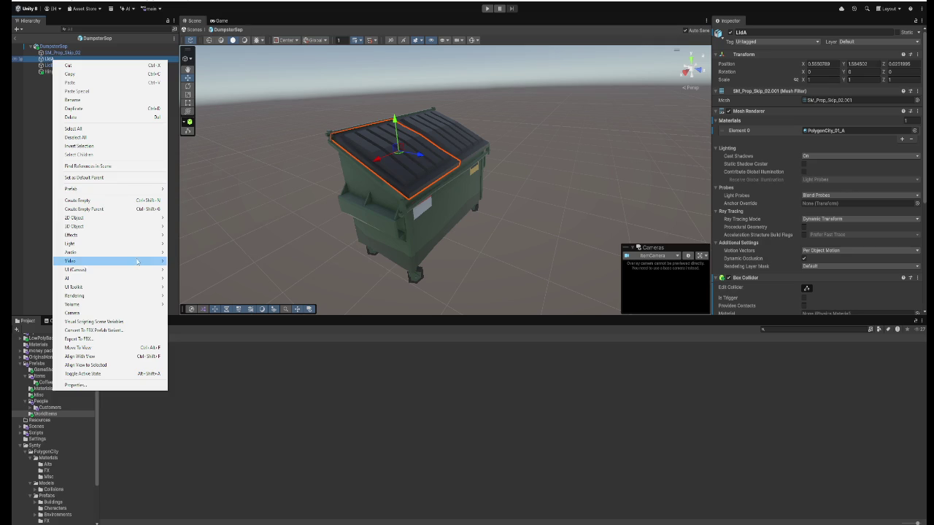
pyautogui.press('Escape')
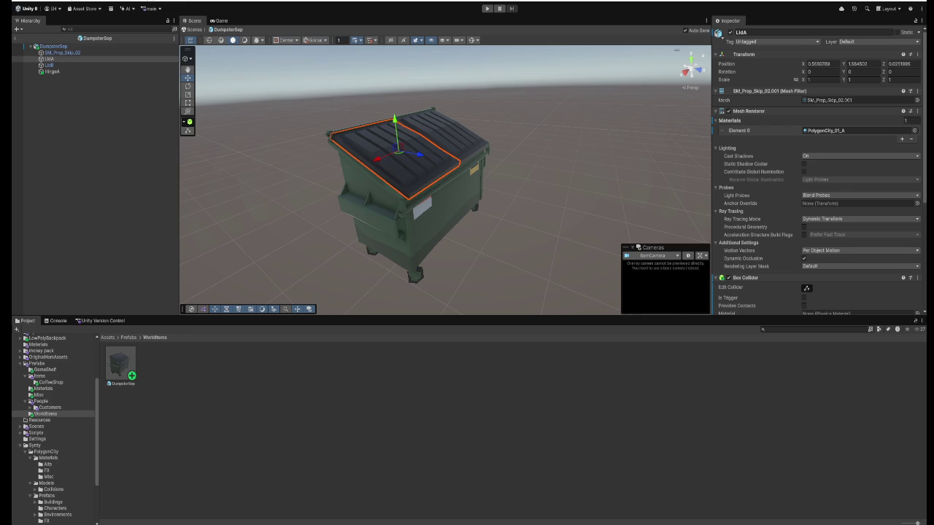
pyautogui.rightClick(64, 46)
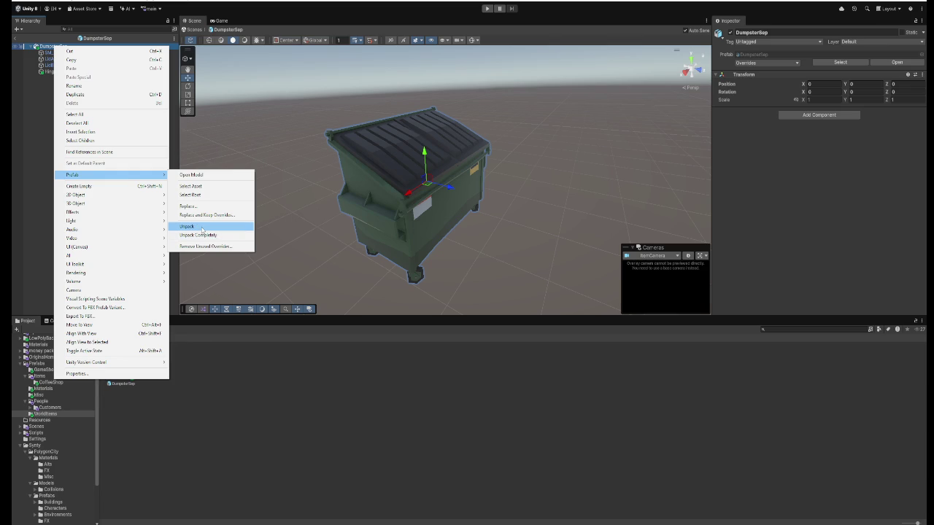
# - Unpack DumpsterSep and look through its children: SM_Prop_Skip_02, LidA, LidB and HingeA
pyautogui.click(202, 227)
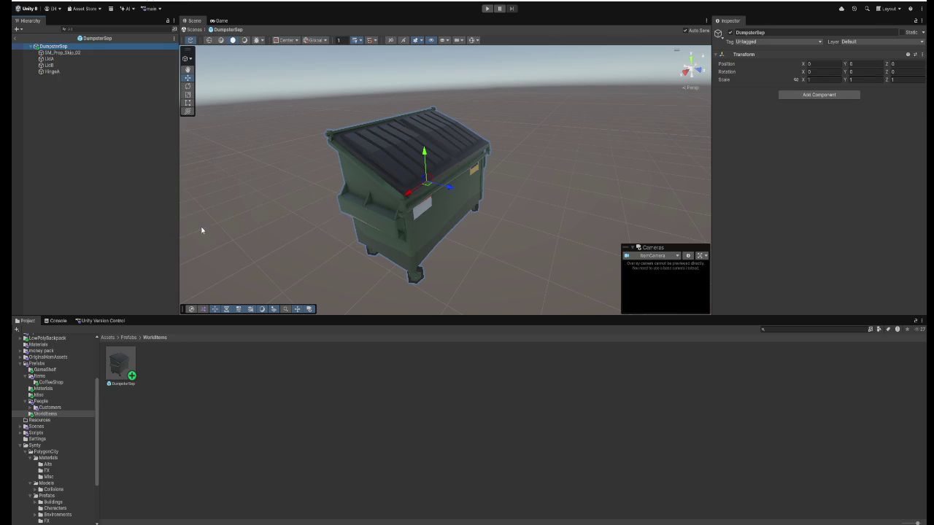
pyautogui.click(59, 53)
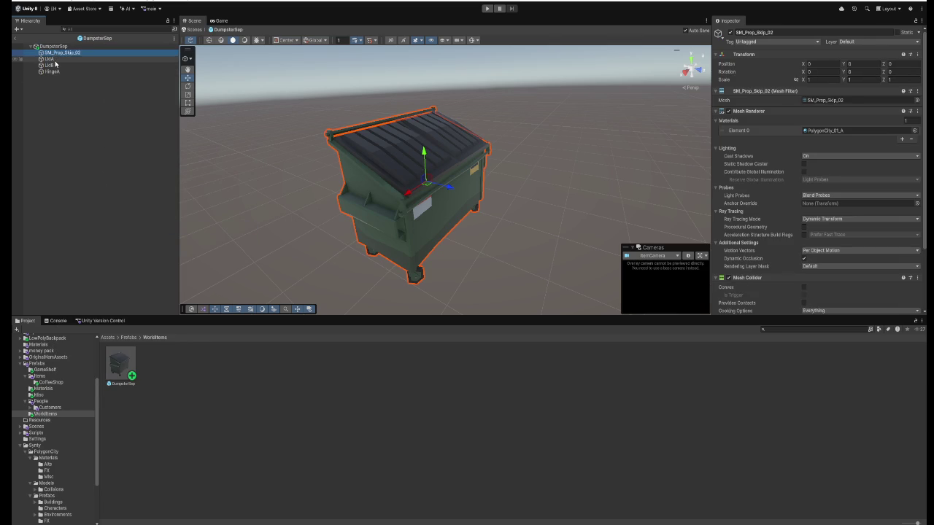
pyautogui.click(51, 58)
pyautogui.click(55, 65)
pyautogui.click(56, 71)
pyautogui.click(56, 60)
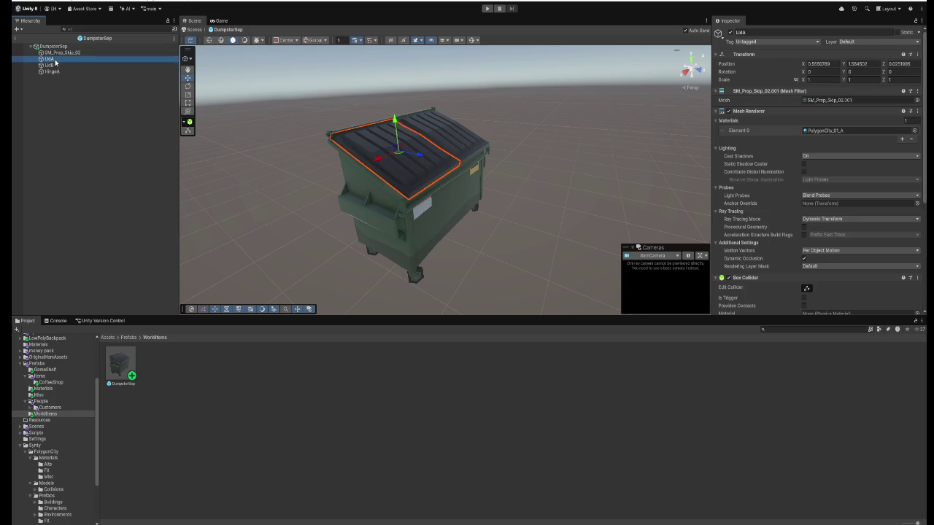
# - Parent LidA under HingeA, then undo the parenting and reselect HingeA
pyautogui.moveTo(54, 73); pyautogui.dragTo(54, 73)
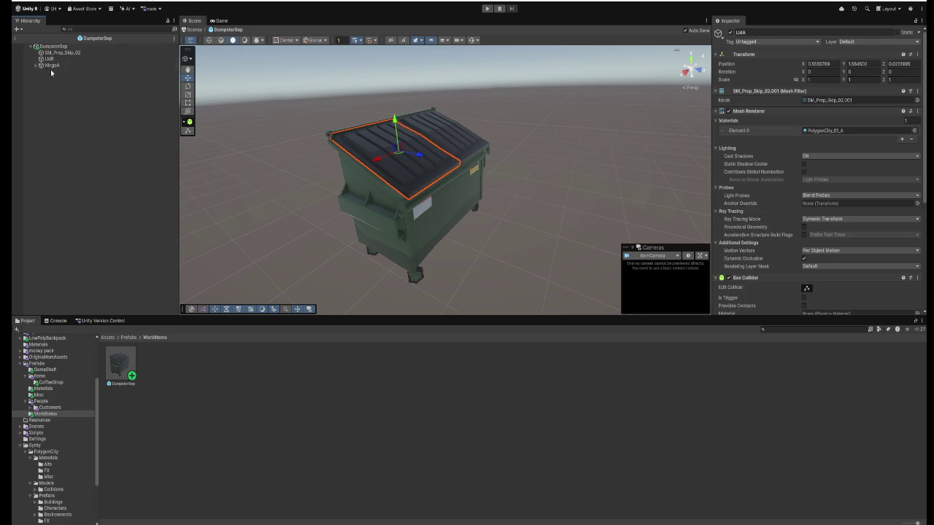
pyautogui.click(35, 66)
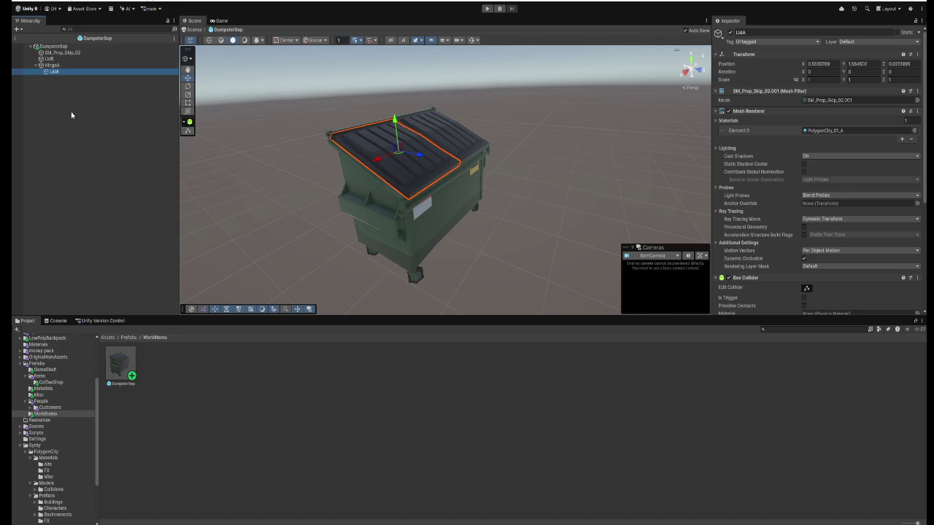
pyautogui.hotkey('ctrl', 'z')
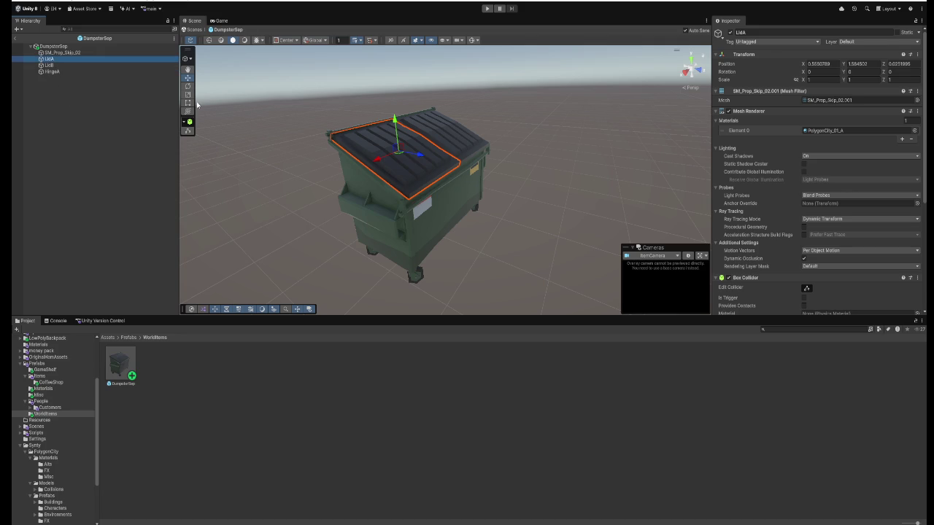
pyautogui.click(67, 72)
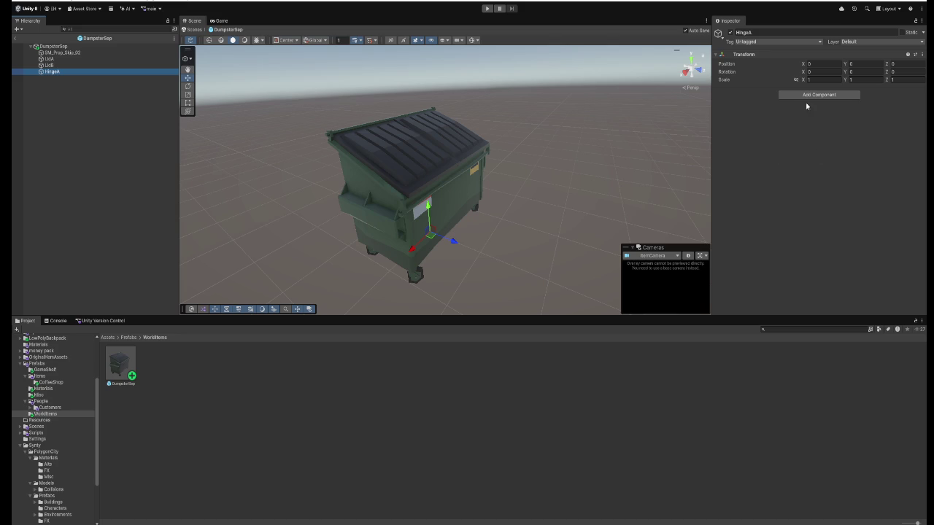
# - Dismiss the component search and delete the empty HingeA object
pyautogui.click(811, 94)
pyautogui.write('cu')
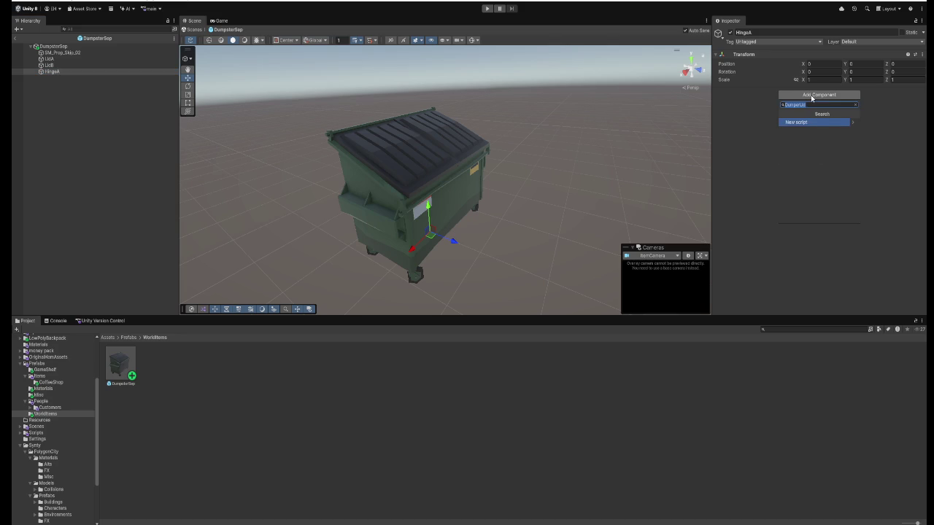
pyautogui.press('BackSpace')
pyautogui.press('BackSpace')
pyautogui.press('BackSpace')
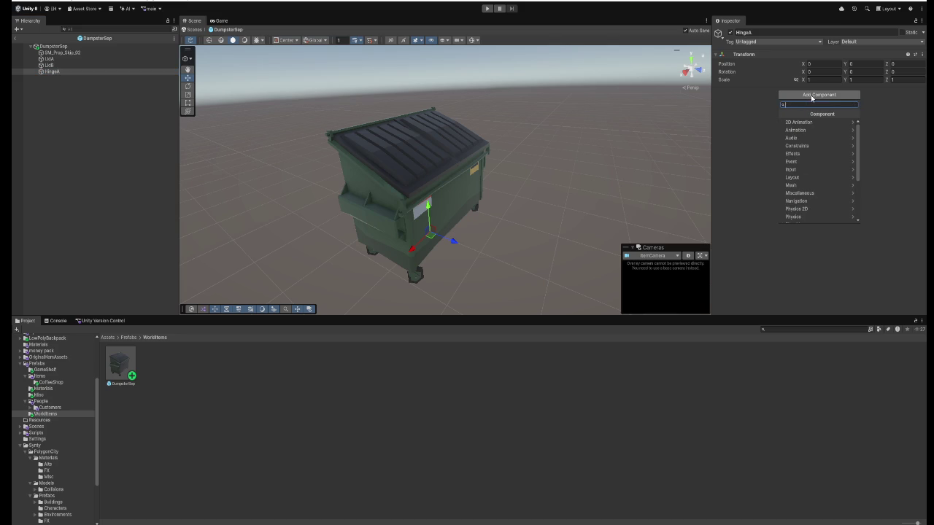
pyautogui.click(64, 72)
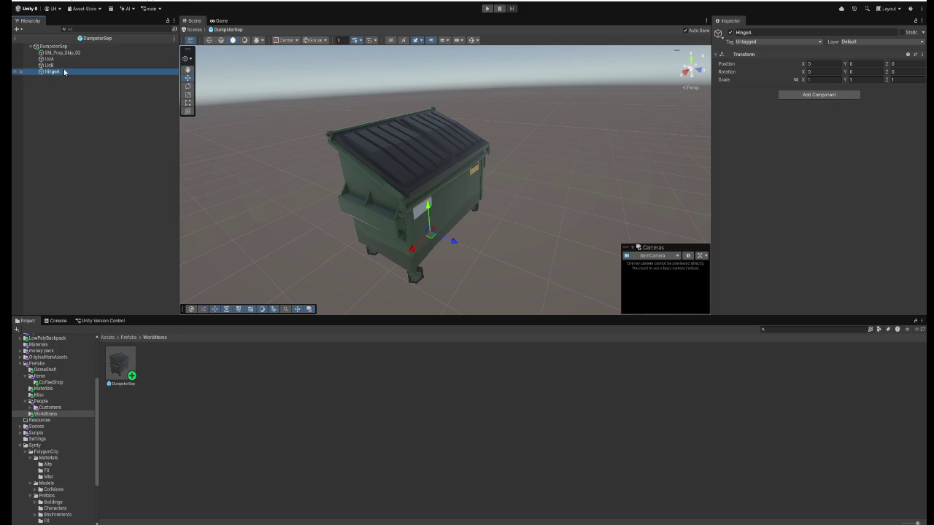
pyautogui.click(58, 73)
pyautogui.press('Delete')
# - Add a new cube under DumpsterSep and name it HingeA
pyautogui.rightClick(54, 48)
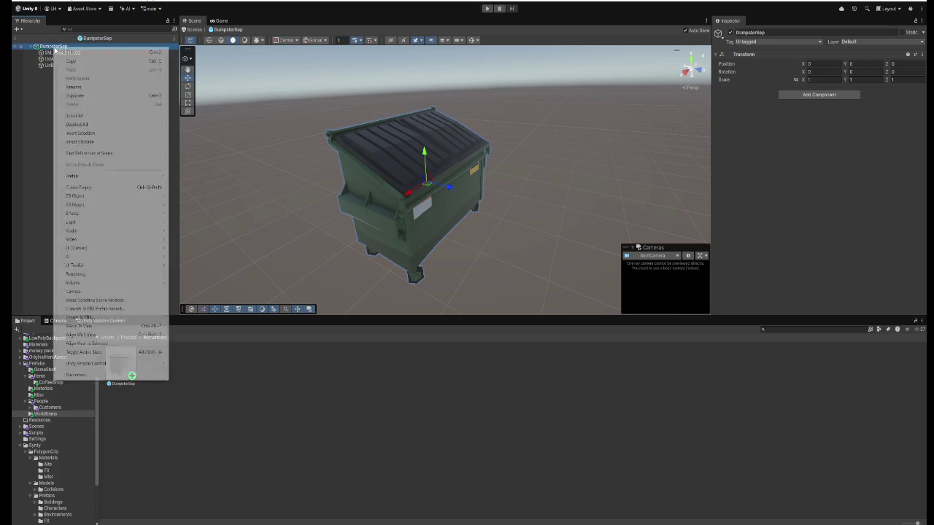
pyautogui.moveTo(80, 206)
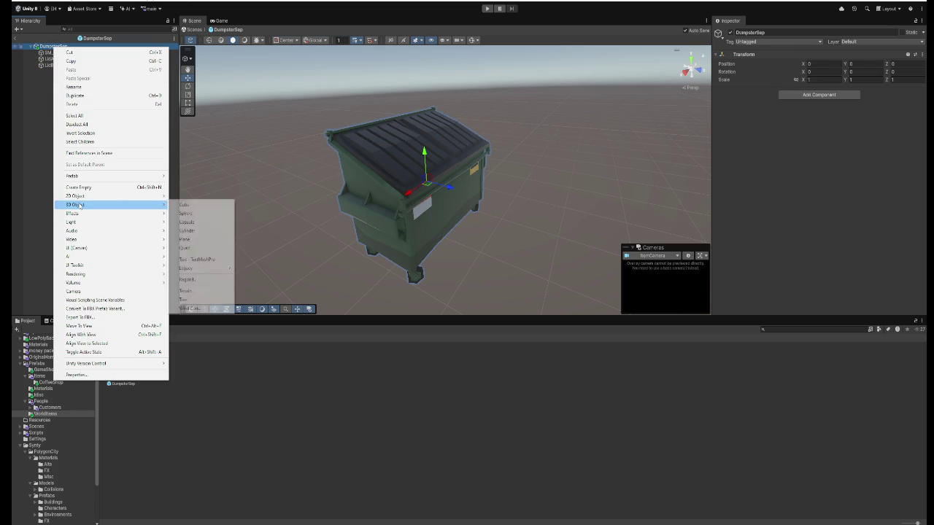
pyautogui.click(194, 207)
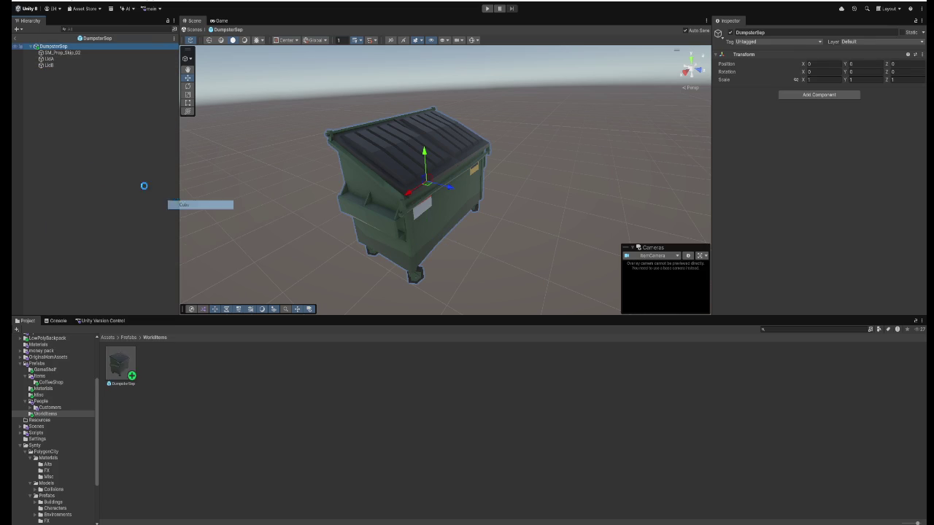
pyautogui.write('Hin')
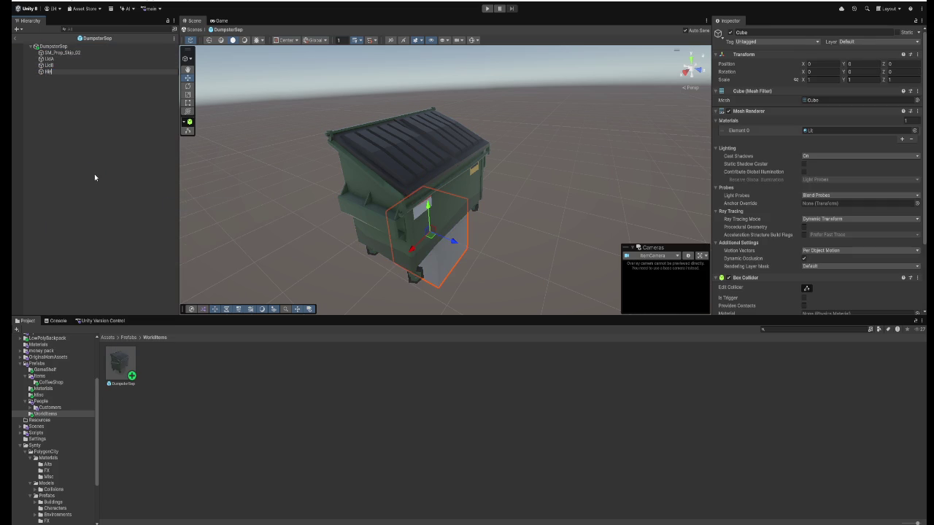
pyautogui.write('geA')
pyautogui.press('Return')
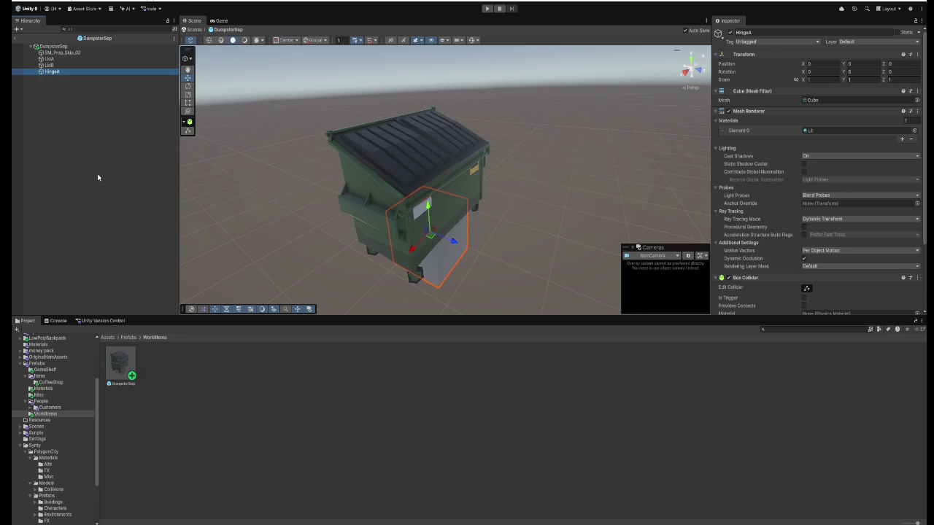
# - Scale HingeA to 0.3, turn off its Box Collider, and raise it toward the lid
pyautogui.click(805, 80)
pyautogui.write('0.36')
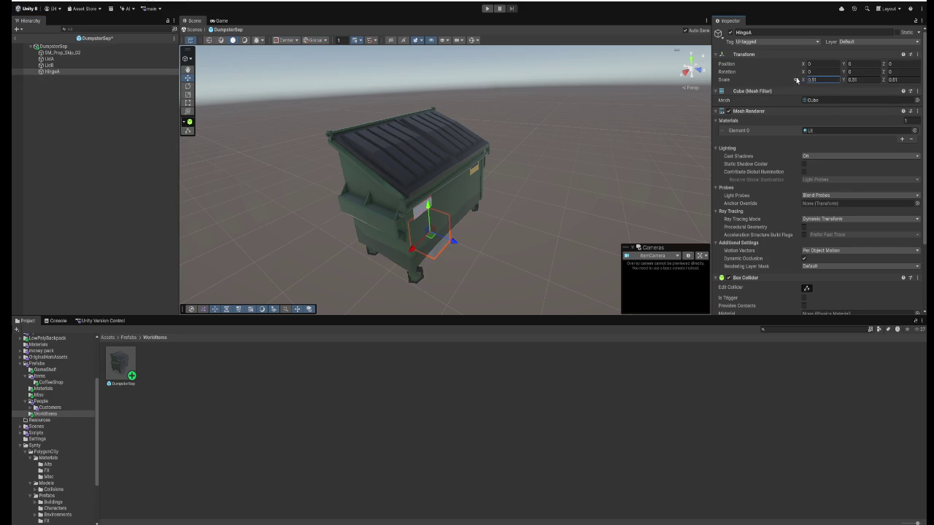
pyautogui.press('BackSpace')
pyautogui.scroll(-2, 730, 182)
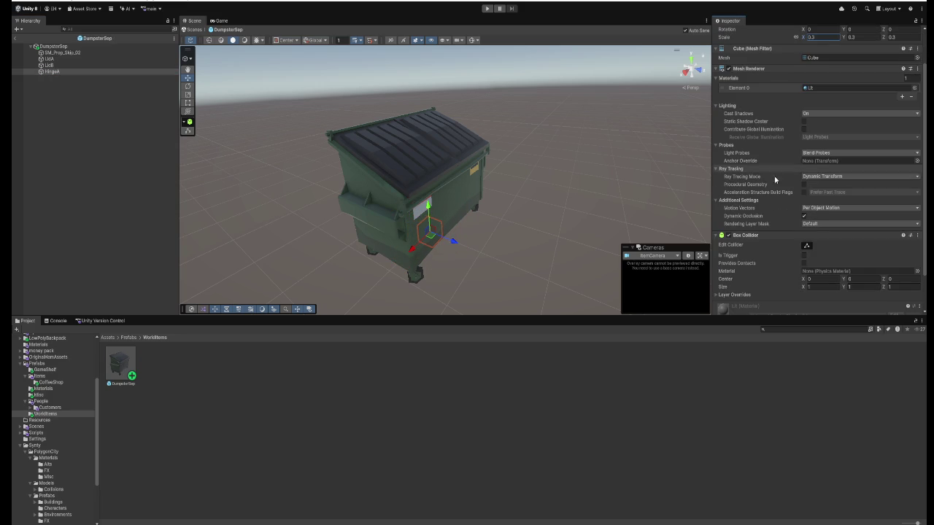
pyautogui.click(728, 235)
pyautogui.moveTo(429, 204)
pyautogui.mouseDown()
pyautogui.moveTo(413, 110)
pyautogui.moveTo(419, 117)
pyautogui.moveTo(500, 68)
pyautogui.moveTo(465, 115)
pyautogui.moveTo(460, 138)
pyautogui.moveTo(442, 138)
pyautogui.moveTo(486, 142)
pyautogui.moveTo(469, 161)
pyautogui.moveTo(441, 156)
pyautogui.mouseUp()
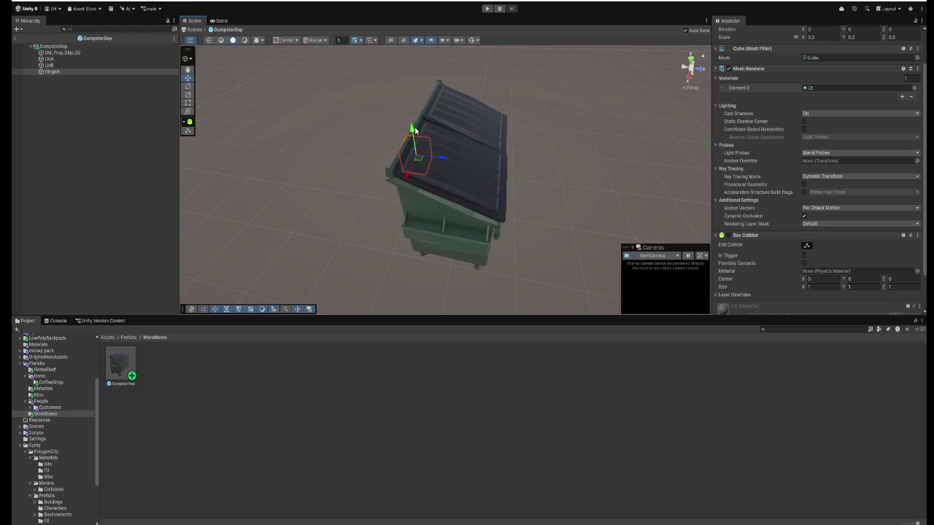
# - Raise the cube onto the lid edge and nest LidA under HingeA
pyautogui.moveTo(411, 122); pyautogui.dragTo(410, 111)
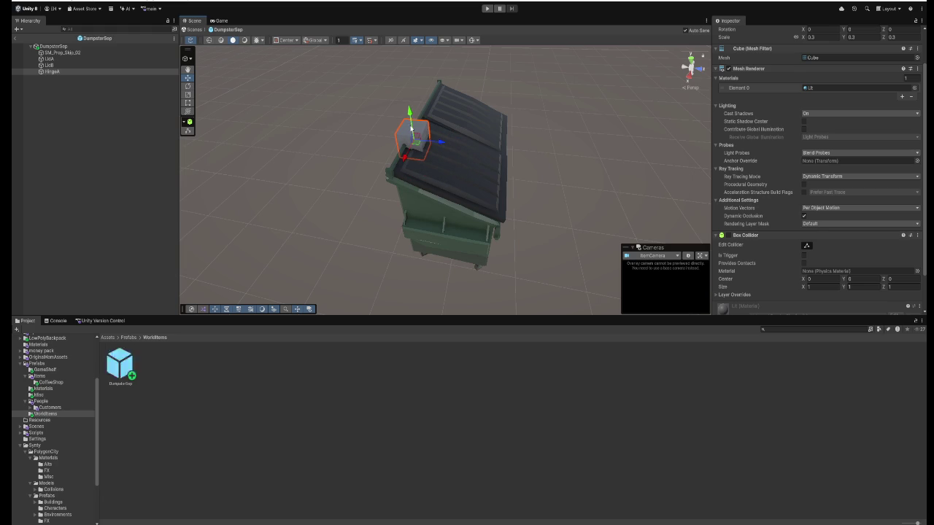
pyautogui.moveTo(51, 59)
pyautogui.mouseDown()
pyautogui.moveTo(63, 62)
pyautogui.moveTo(58, 75)
pyautogui.mouseUp()
pyautogui.click(36, 65)
pyautogui.click(53, 72)
pyautogui.click(54, 67)
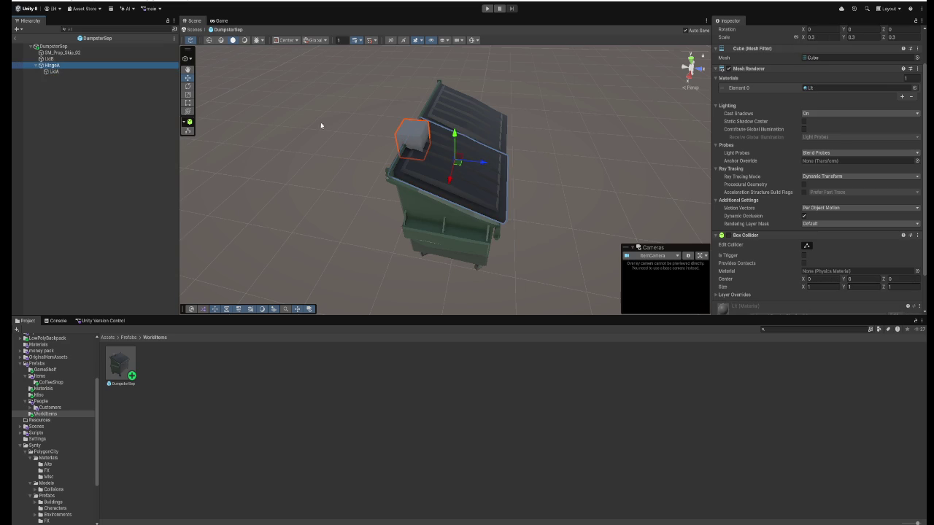
pyautogui.scroll(2, 798, 90)
# - Test HingeA's rotation values, revert Z to 0, and tilt the lid open around X
pyautogui.click(850, 71)
pyautogui.moveTo(845, 75); pyautogui.dragTo(735, 73)
pyautogui.write('0')
pyautogui.press('Tab')
pyautogui.write('3.74')
pyautogui.hotkey('ctrl', 'z')
pyautogui.moveTo(804, 71)
pyautogui.mouseDown()
pyautogui.moveTo(549, 62)
pyautogui.moveTo(277, 71)
pyautogui.moveTo(657, 81)
pyautogui.moveTo(408, 84)
pyautogui.moveTo(516, 91)
pyautogui.moveTo(730, 86)
pyautogui.moveTo(66, 82)
pyautogui.moveTo(484, 62)
pyautogui.moveTo(221, 57)
pyautogui.moveTo(887, 83)
pyautogui.moveTo(121, 82)
pyautogui.moveTo(409, 46)
pyautogui.moveTo(149, 48)
pyautogui.moveTo(527, 75)
pyautogui.moveTo(53, 96)
pyautogui.moveTo(292, 81)
pyautogui.moveTo(286, 31)
pyautogui.moveTo(168, 20)
pyautogui.moveTo(525, 59)
pyautogui.mouseUp()
# - Pull LidA out, slide the hinge cube along Z to the lid edge, and re-parent LidA under HingeA
pyautogui.click(59, 73)
pyautogui.click(55, 66)
pyautogui.moveTo(57, 70)
pyautogui.mouseDown()
pyautogui.moveTo(53, 86)
pyautogui.moveTo(57, 68)
pyautogui.mouseUp()
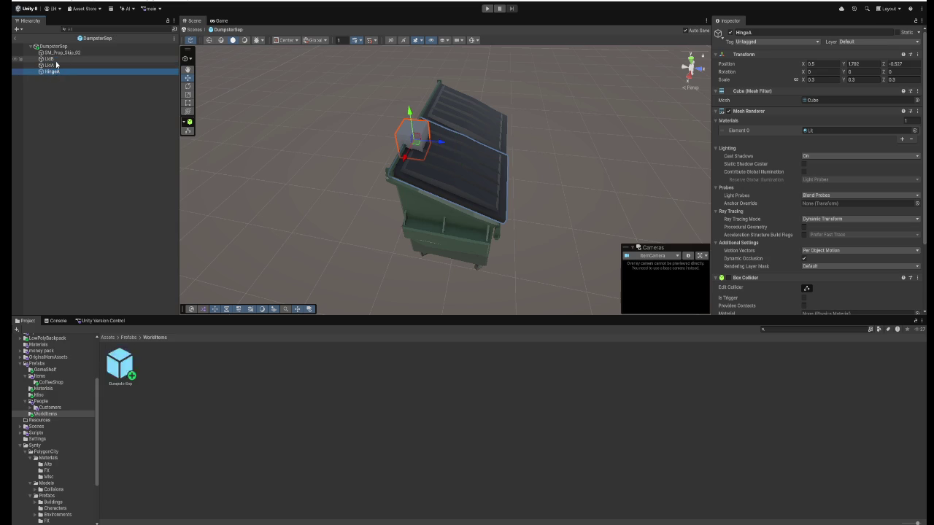
pyautogui.moveTo(442, 145); pyautogui.dragTo(437, 145)
pyautogui.click(57, 71)
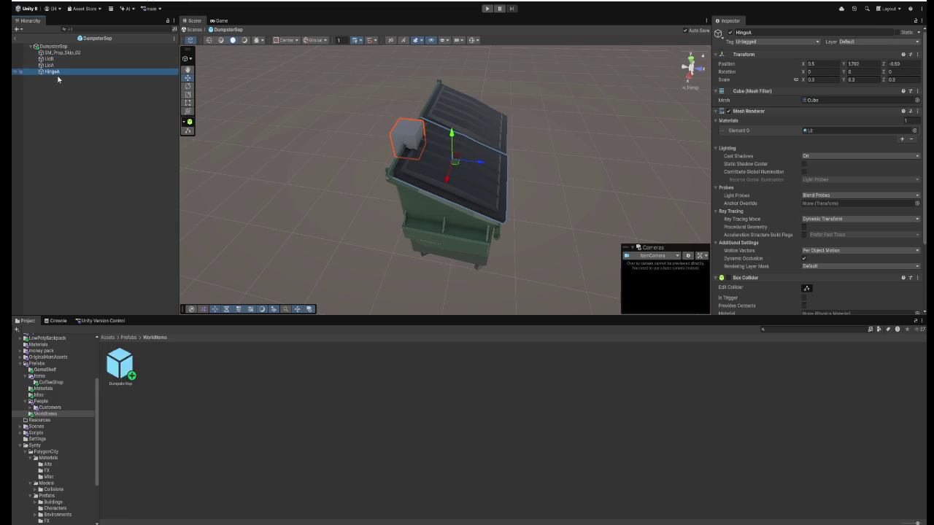
pyautogui.moveTo(50, 65); pyautogui.dragTo(51, 71)
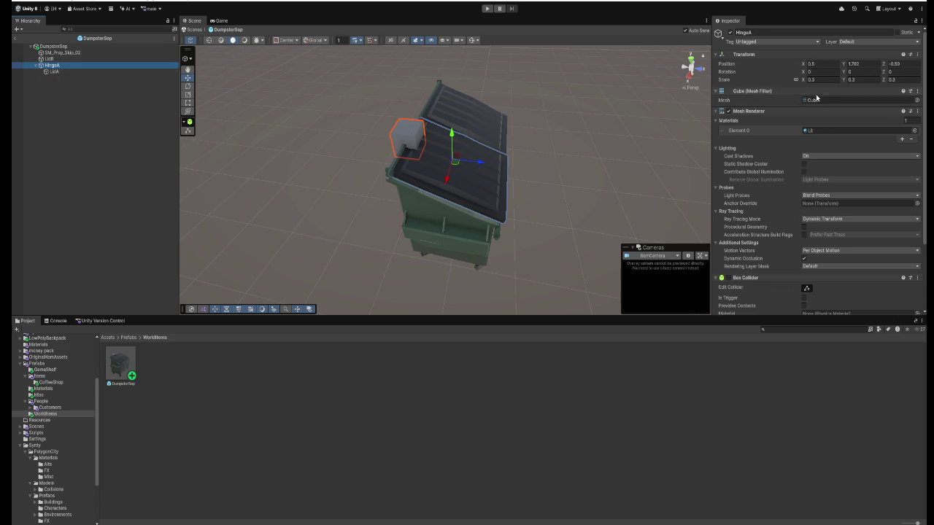
# - Swing LidA open with HingeA's Rotation X, undo back to 0, then move LidA out of HingeA
pyautogui.moveTo(802, 72)
pyautogui.mouseDown()
pyautogui.moveTo(240, 55)
pyautogui.moveTo(367, 66)
pyautogui.moveTo(418, 43)
pyautogui.moveTo(482, 54)
pyautogui.moveTo(365, 65)
pyautogui.moveTo(466, 73)
pyautogui.moveTo(450, 78)
pyautogui.moveTo(486, 80)
pyautogui.moveTo(423, 82)
pyautogui.moveTo(661, 111)
pyautogui.moveTo(318, 79)
pyautogui.moveTo(355, 114)
pyautogui.moveTo(506, 156)
pyautogui.moveTo(510, 146)
pyautogui.moveTo(550, 144)
pyautogui.moveTo(330, 125)
pyautogui.mouseUp()
pyautogui.hotkey('ctrl', 'z')
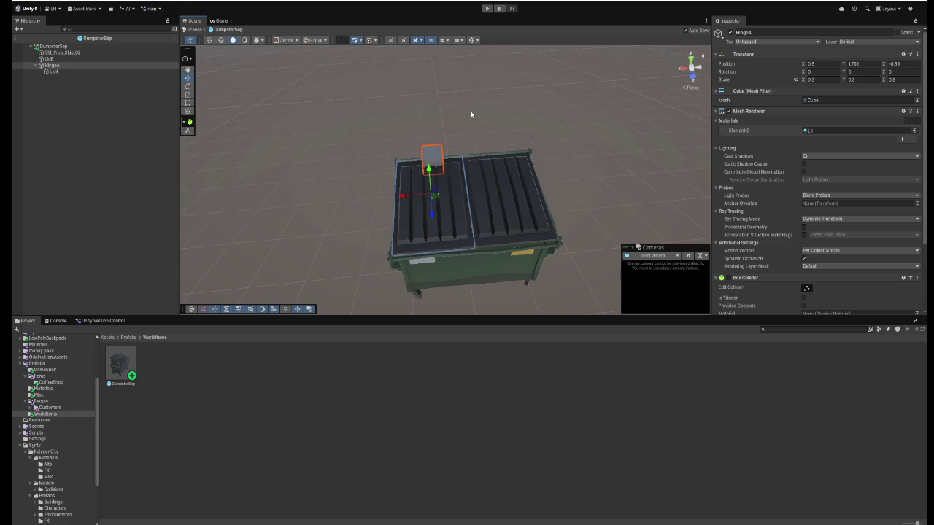
pyautogui.click(58, 71)
pyautogui.click(60, 66)
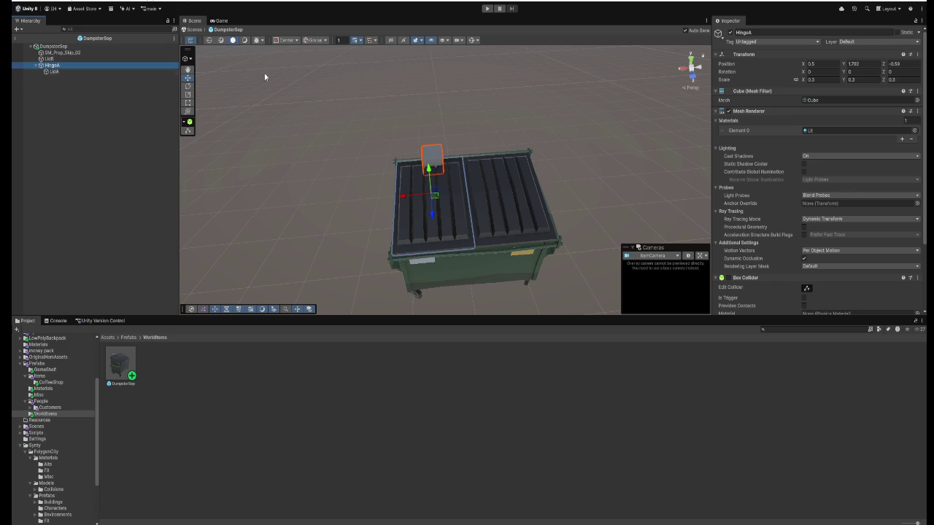
pyautogui.moveTo(65, 71); pyautogui.dragTo(60, 68)
pyautogui.hotkey('ctrl', 'z')
# - Set HingeA's position to Z -0.6 and Y 1.8
pyautogui.hotkey('ctrl', 'y')
pyautogui.click(911, 64)
pyautogui.write('-0')
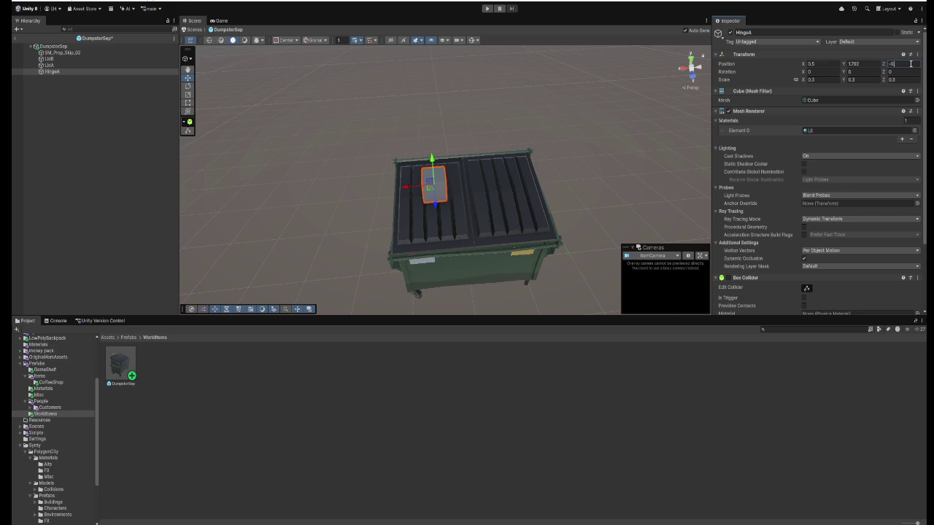
pyautogui.write('.6')
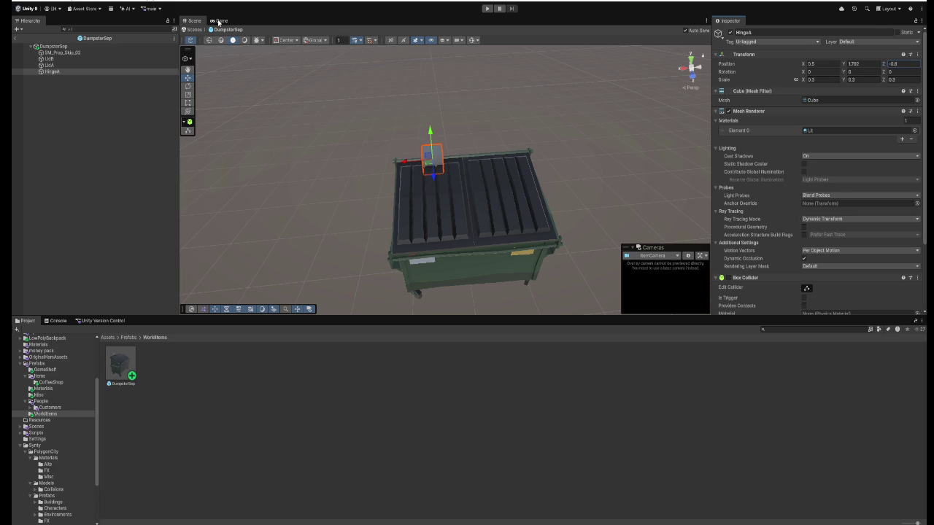
pyautogui.click(868, 64)
pyautogui.write('1')
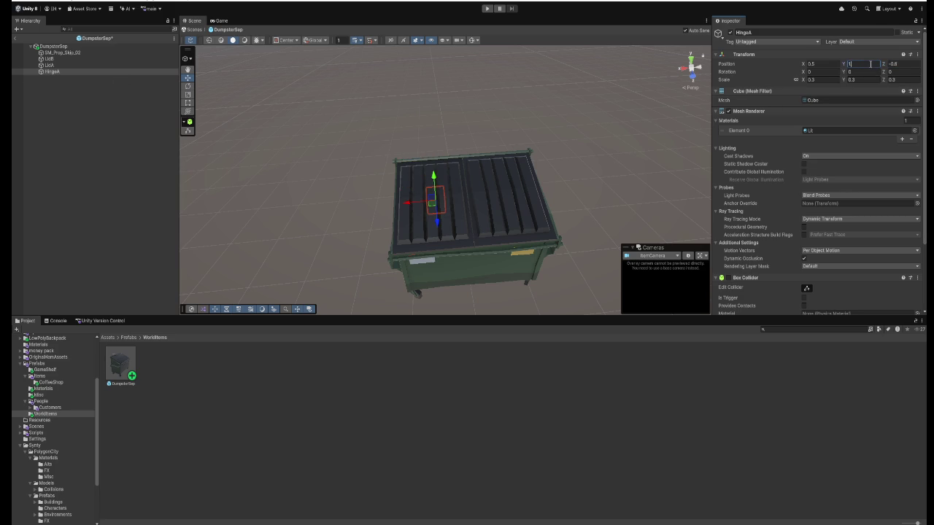
pyautogui.write('.4')
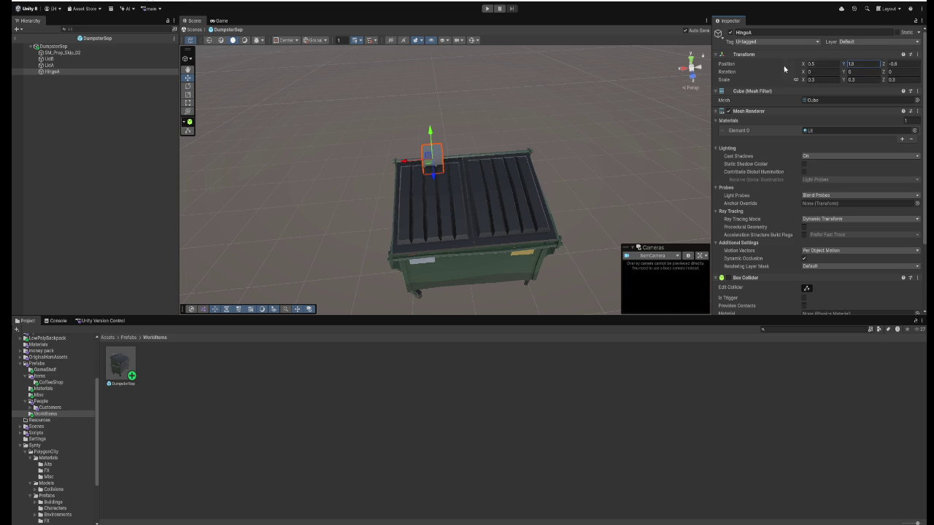
pyautogui.scroll(5, 521, 150)
pyautogui.scroll(-3, 496, 167)
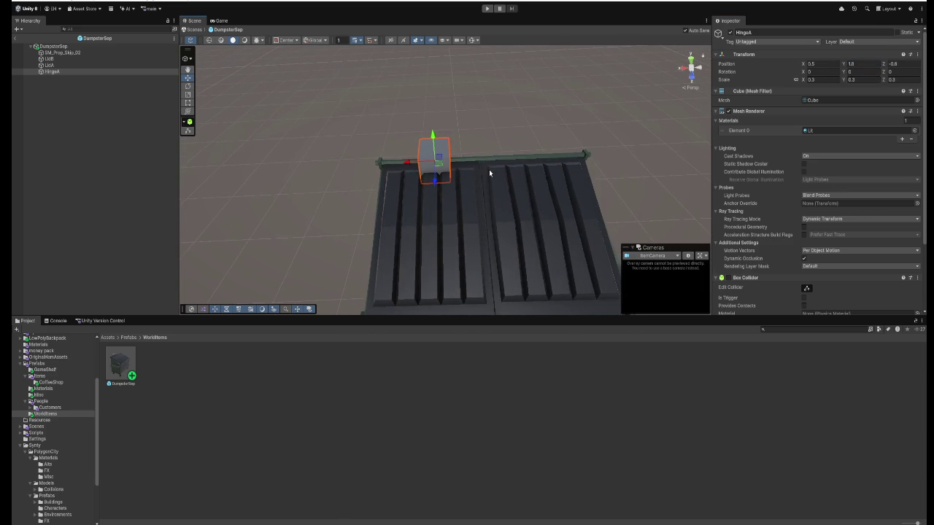
# - Duplicate HingeA and drag the copy toward the second lid
pyautogui.click(64, 72)
pyautogui.hotkey('ctrl', 'd')
pyautogui.moveTo(403, 167); pyautogui.dragTo(509, 157)
# - Set the hinge copy's X position to -0.5
pyautogui.click(832, 64)
pyautogui.write('-1')
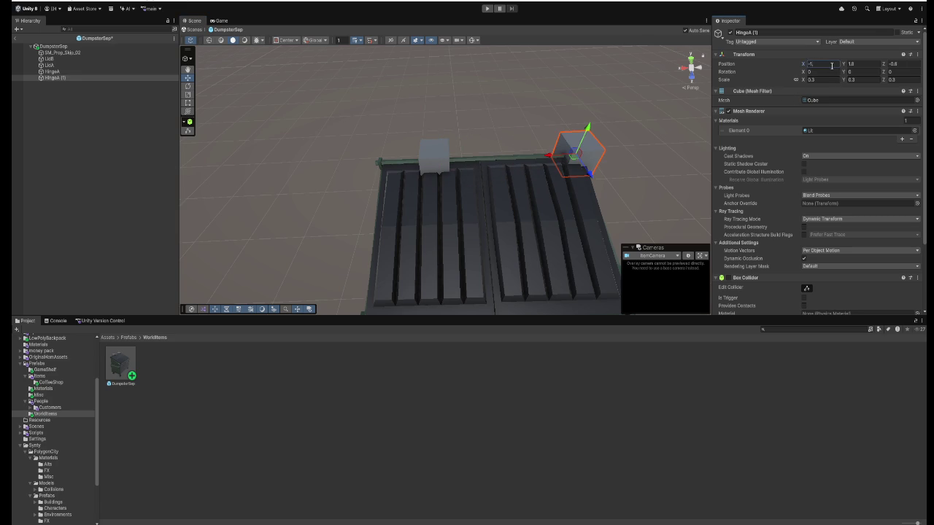
pyautogui.press('BackSpace')
pyautogui.press('BackSpace')
pyautogui.press('BackSpace')
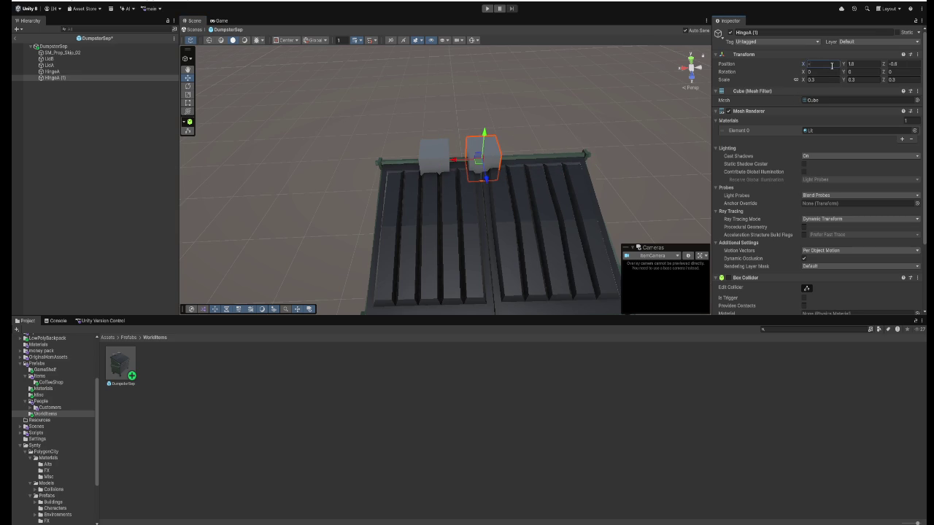
pyautogui.write('0.5')
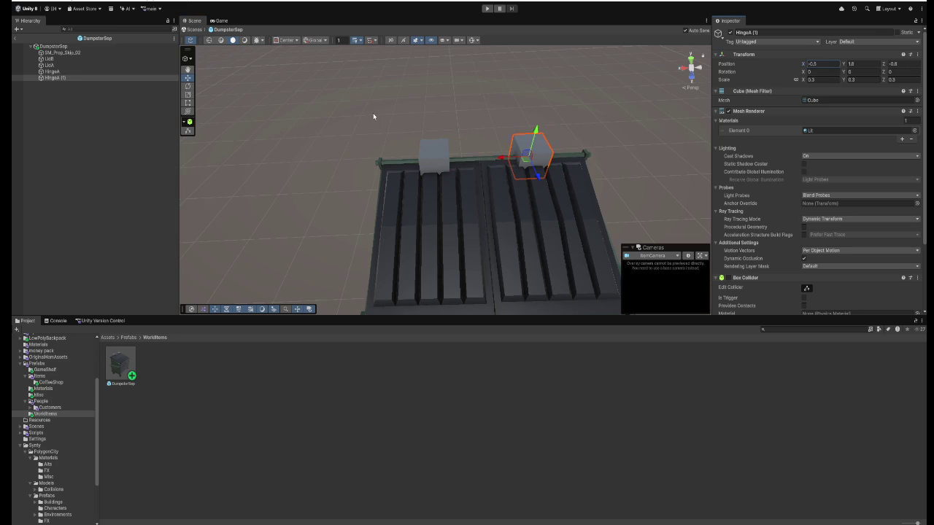
# - Rename the hinge copy to HingeB
pyautogui.rightClick(64, 76)
pyautogui.click(95, 120)
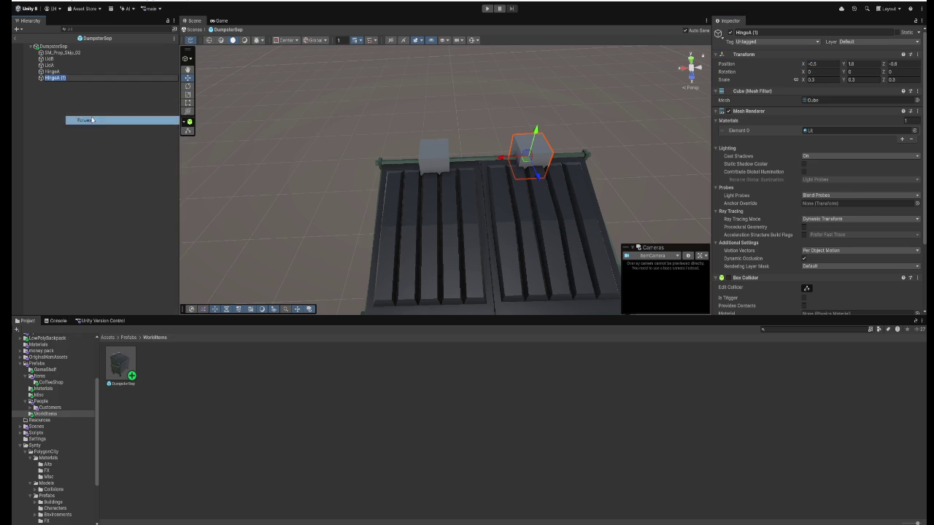
pyautogui.write('HingeB')
pyautogui.press('Return')
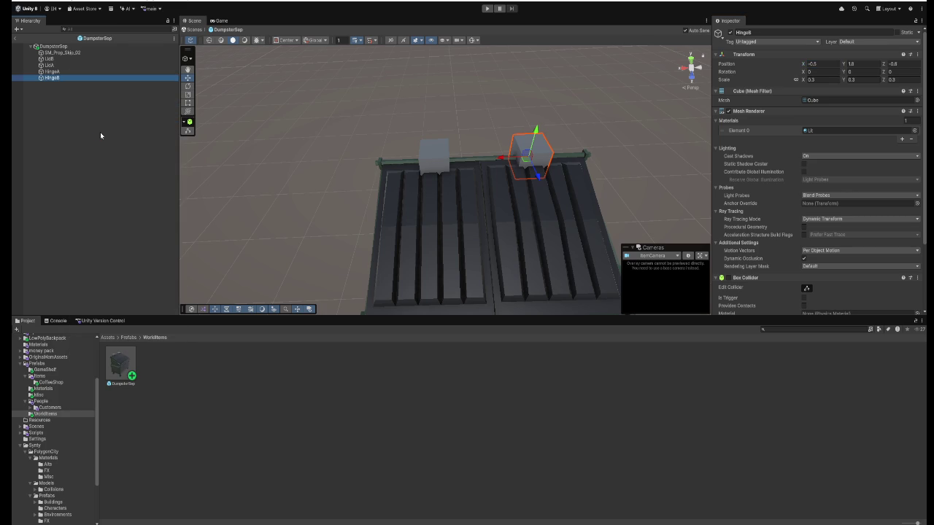
# - Nest LidA under HingeA and LidB under HingeB, then test HingeB's rotation and undo it
pyautogui.moveTo(509, 207)
pyautogui.mouseDown()
pyautogui.moveTo(484, 208)
pyautogui.moveTo(514, 211)
pyautogui.moveTo(500, 261)
pyautogui.moveTo(512, 256)
pyautogui.moveTo(503, 255)
pyautogui.mouseUp()
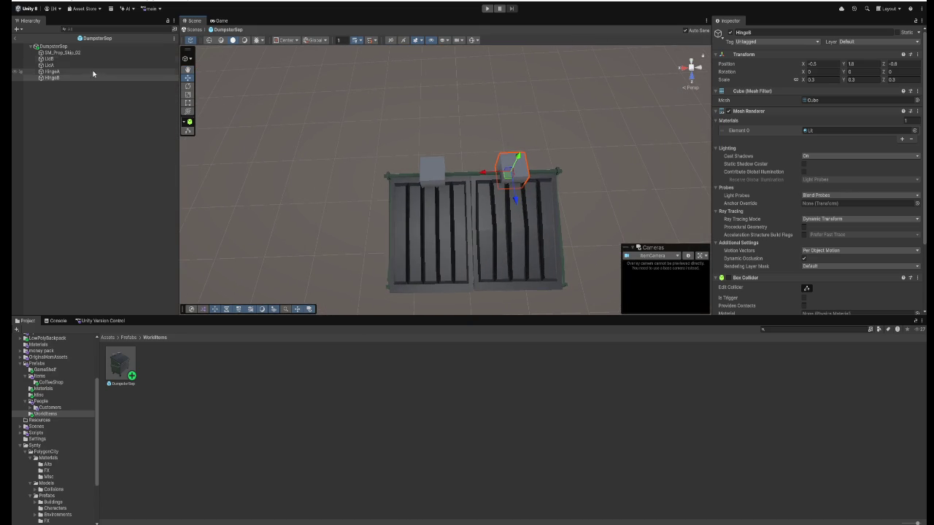
pyautogui.click(60, 65)
pyautogui.moveTo(60, 70)
pyautogui.mouseDown()
pyautogui.moveTo(62, 60)
pyautogui.moveTo(59, 77)
pyautogui.mouseUp()
pyautogui.click(36, 58)
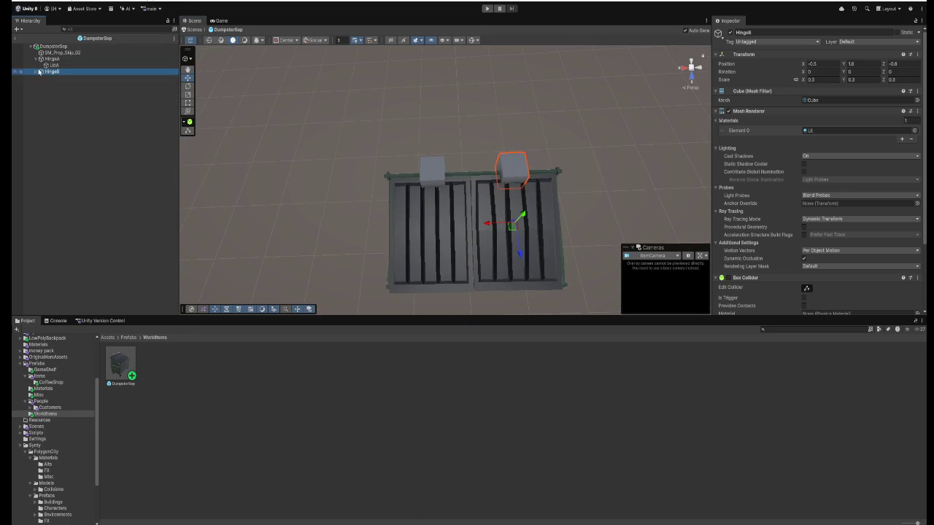
pyautogui.click(36, 65)
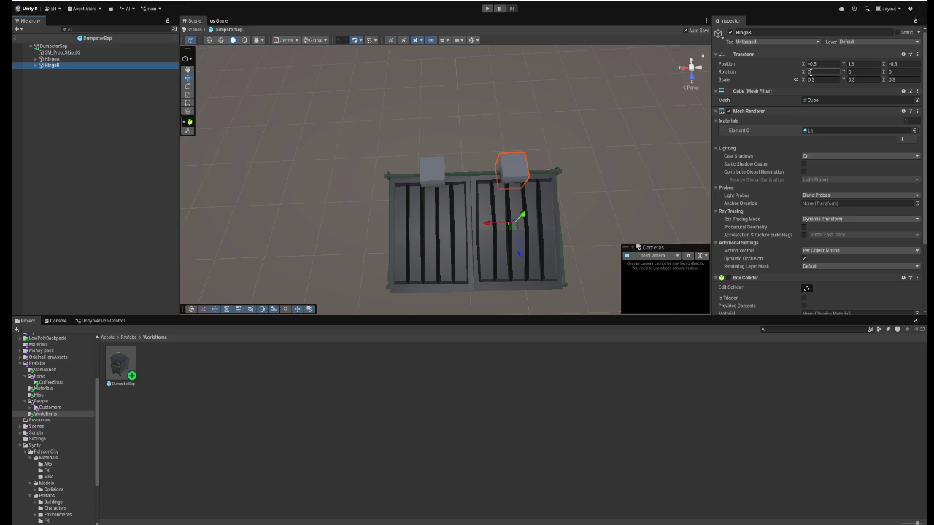
pyautogui.moveTo(803, 72)
pyautogui.mouseDown()
pyautogui.moveTo(865, 73)
pyautogui.moveTo(236, 75)
pyautogui.moveTo(436, 84)
pyautogui.moveTo(268, 67)
pyautogui.moveTo(493, 67)
pyautogui.moveTo(522, 98)
pyautogui.mouseUp()
pyautogui.hotkey('ctrl', 'z')
pyautogui.moveTo(475, 116)
pyautogui.mouseDown()
pyautogui.moveTo(652, 114)
pyautogui.moveTo(627, 92)
pyautogui.mouseUp()
pyautogui.scroll(-5, 627, 92)
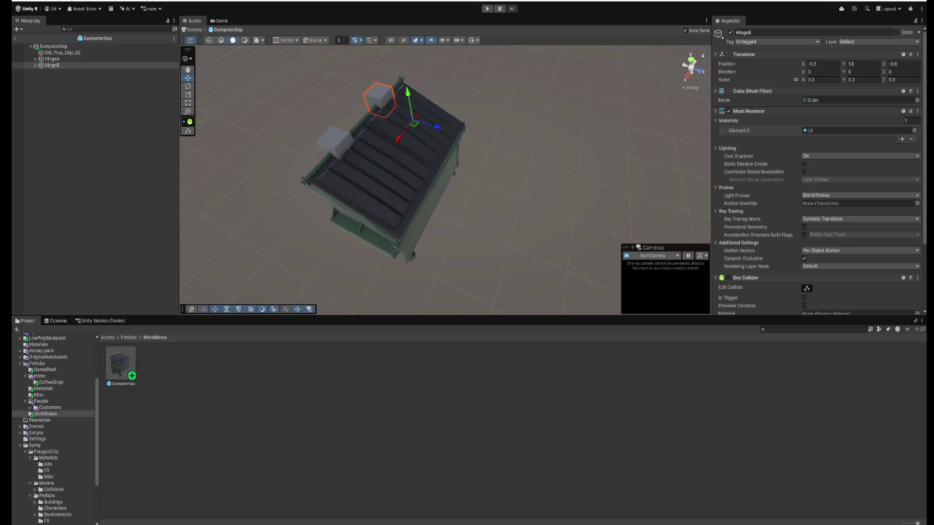
pyautogui.scroll(-5, 833, 187)
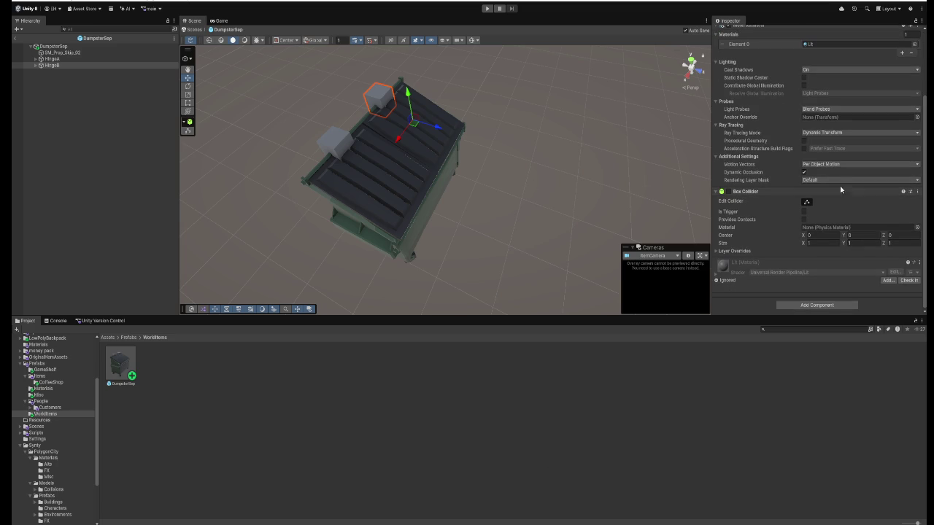
pyautogui.click(806, 306)
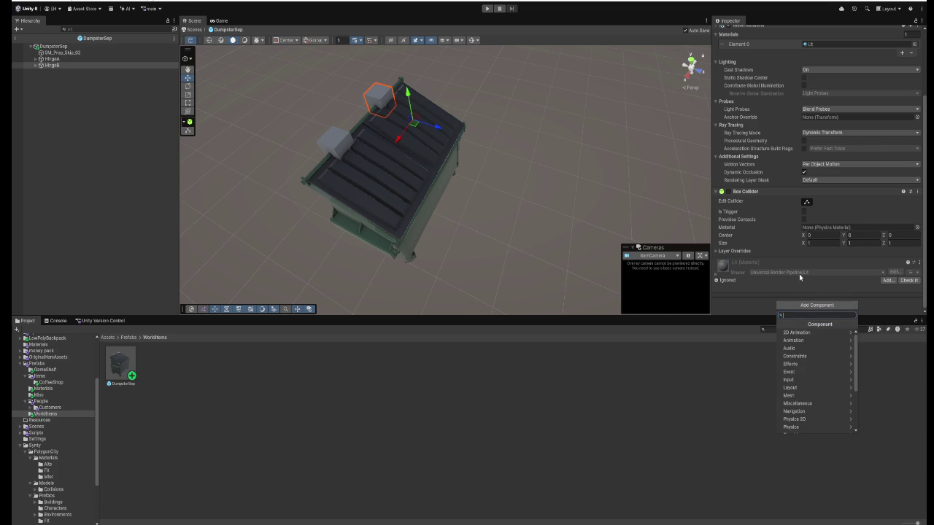
# - Create a new script named DoorHinge from Add Component on HingeB and save it
pyautogui.write('Hinge')
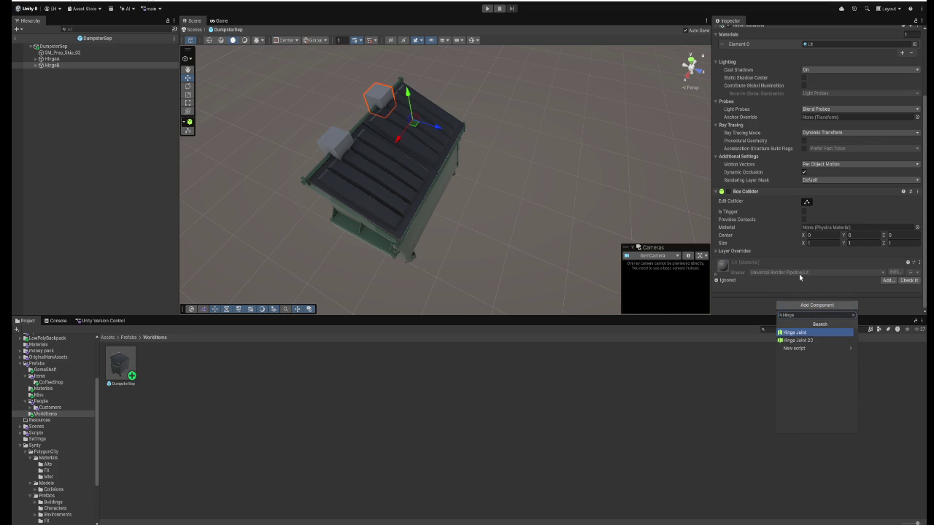
pyautogui.press('Down')
pyautogui.press('Down')
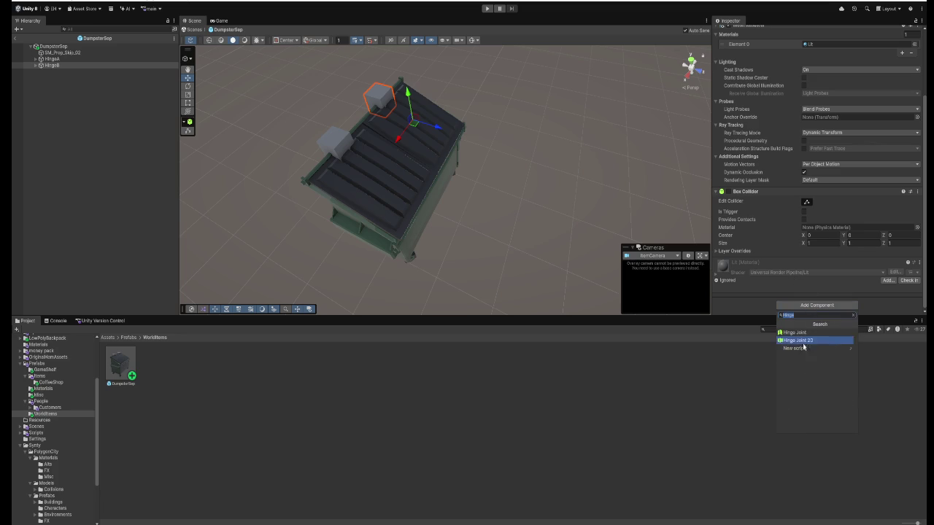
pyautogui.click(802, 348)
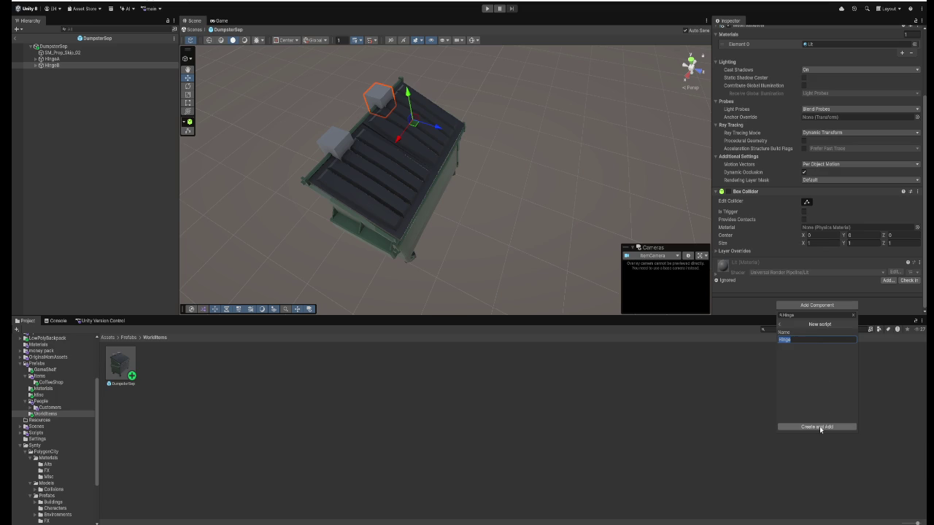
pyautogui.write('D')
pyautogui.click(819, 427)
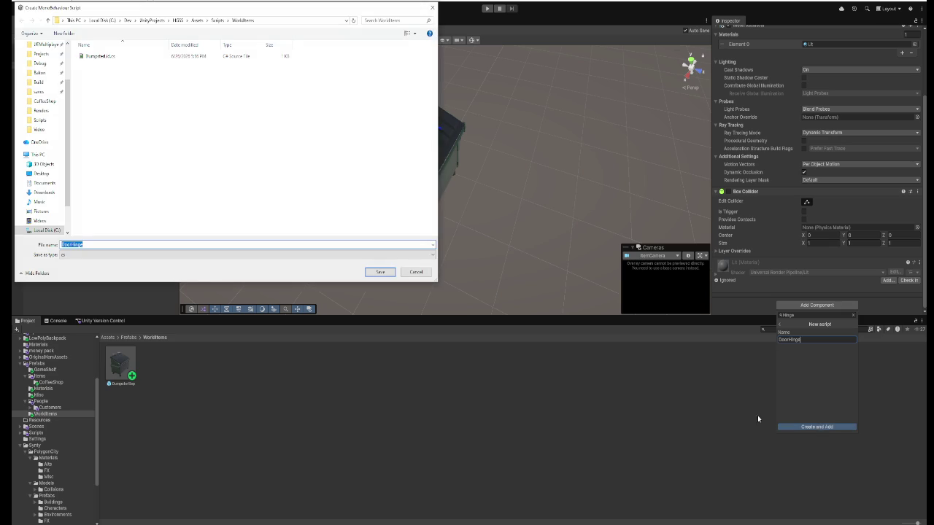
pyautogui.click(379, 271)
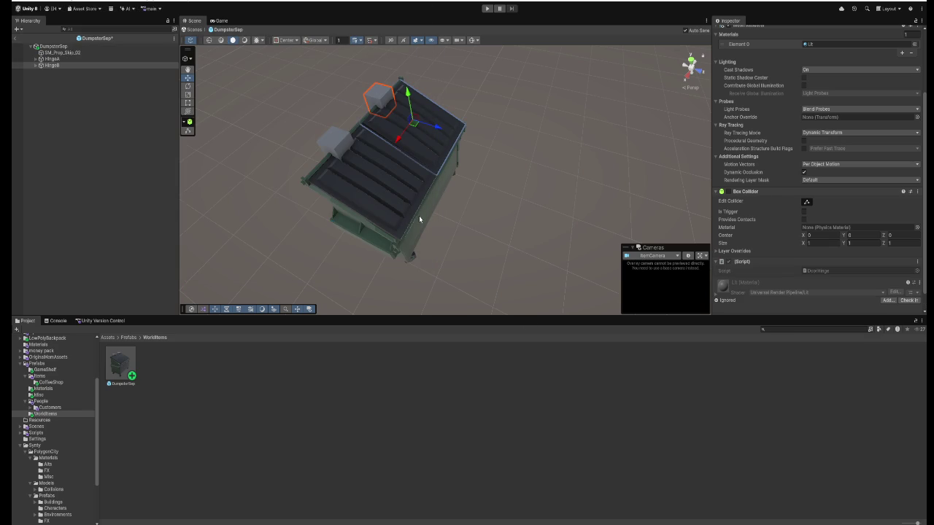
pyautogui.hotkey('alt', 'Tab')
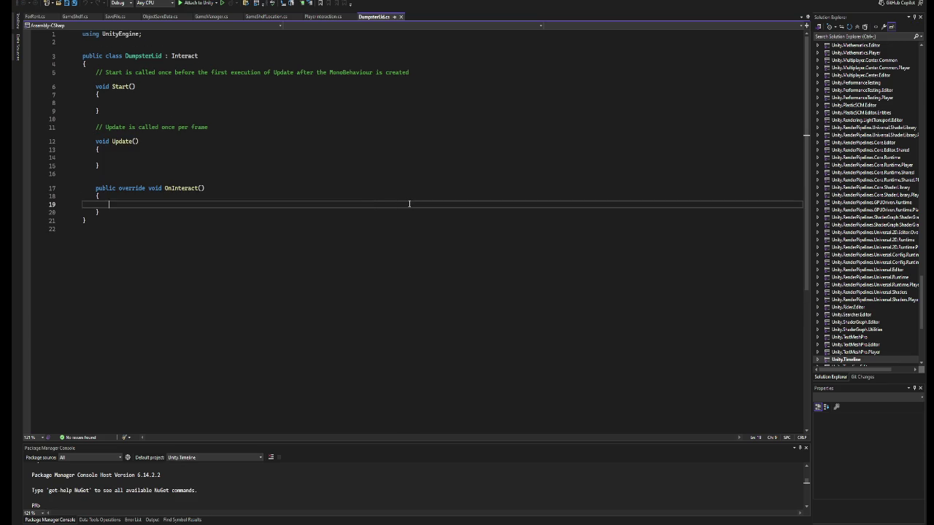
# - In File Explorer, go up to Local Disk (C:), reopen Dev, and scroll through folders like UnityProjects
pyautogui.hotkey('alt', 'Tab')
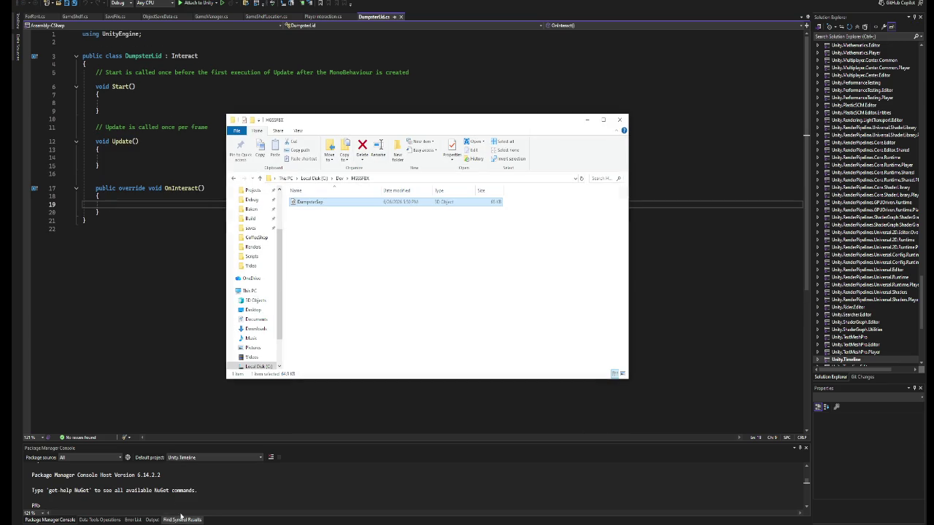
pyautogui.click(344, 182)
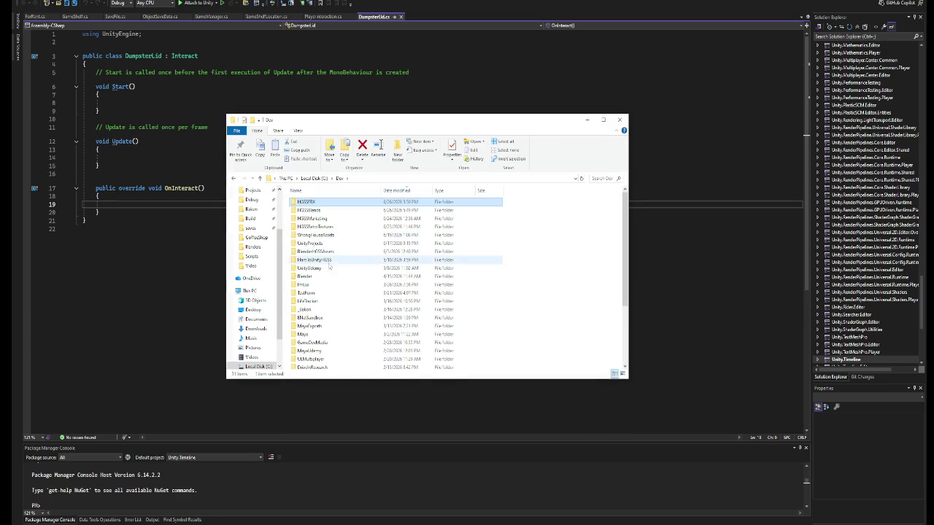
pyautogui.scroll(-3, 344, 248)
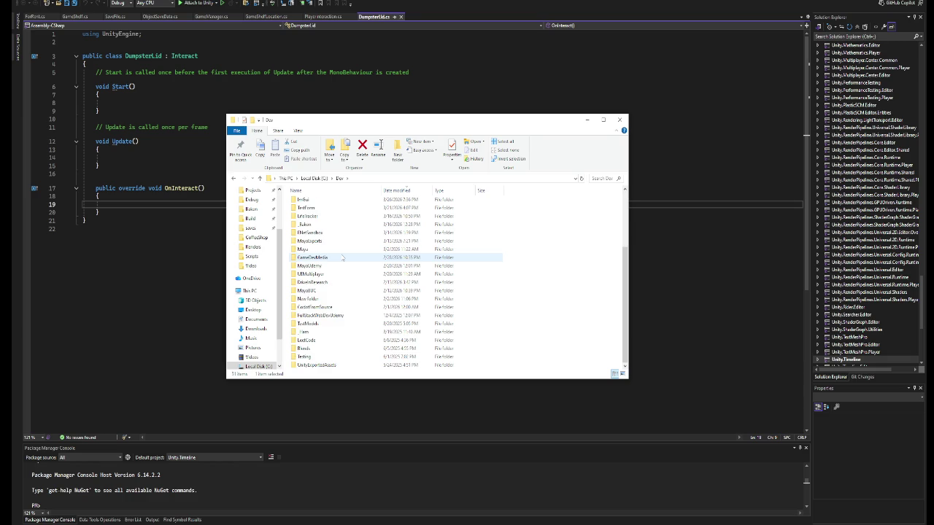
pyautogui.scroll(3, 342, 258)
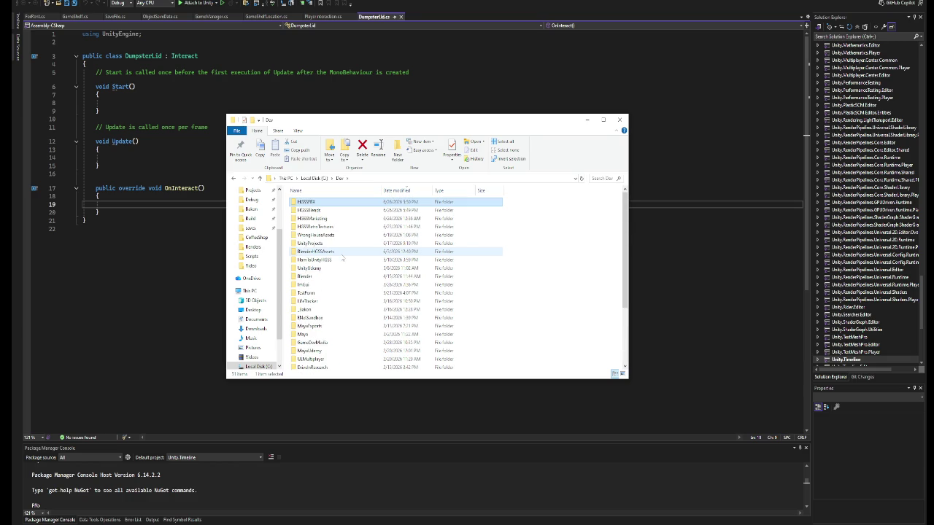
pyautogui.scroll(-3, 342, 258)
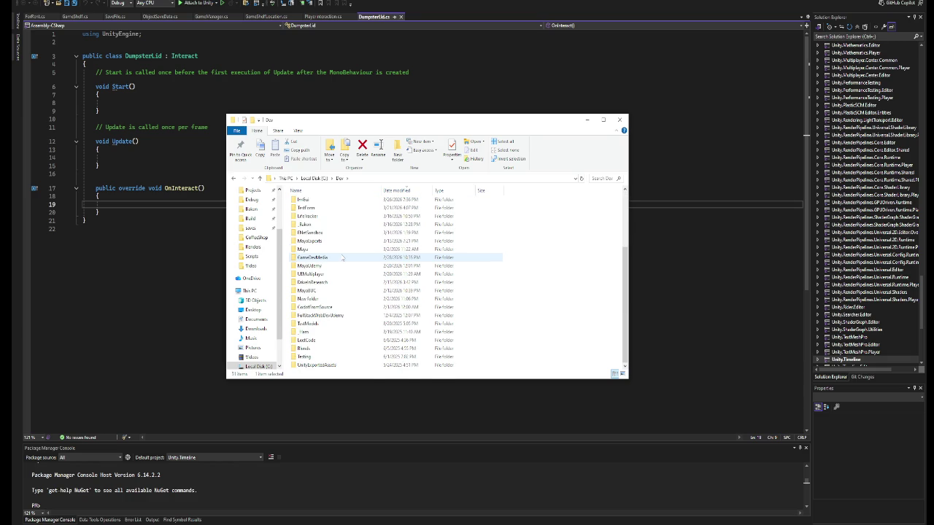
pyautogui.hotkey('alt', 'Up')
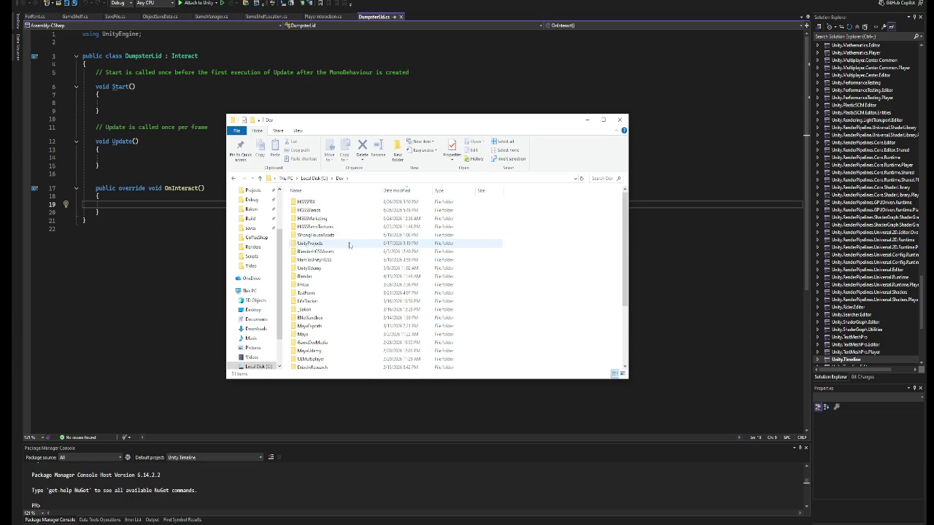
pyautogui.press('Return')
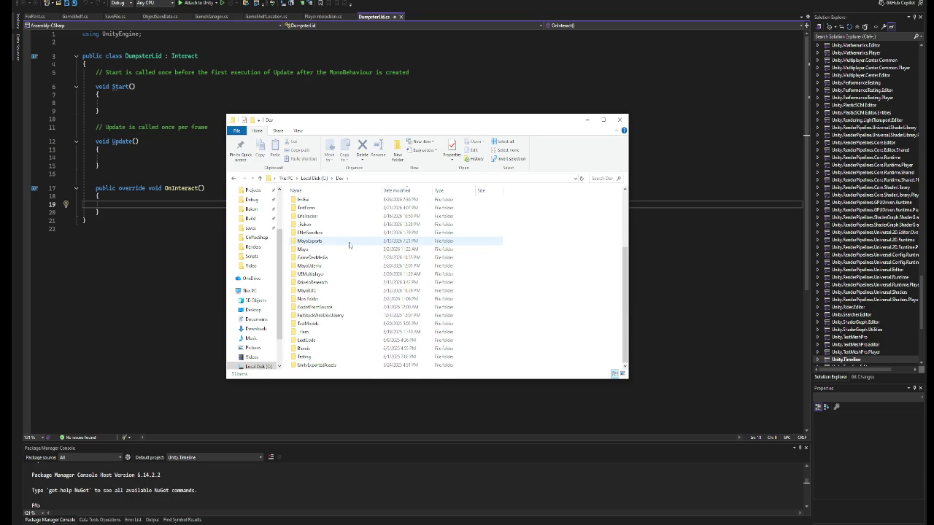
pyautogui.scroll(3, 349, 246)
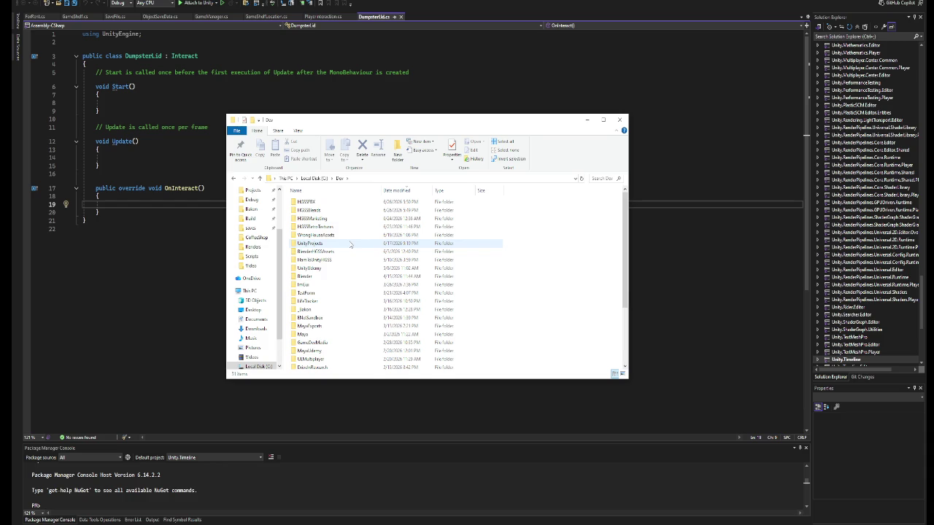
pyautogui.scroll(-3, 350, 245)
pyautogui.scroll(-1, 350, 244)
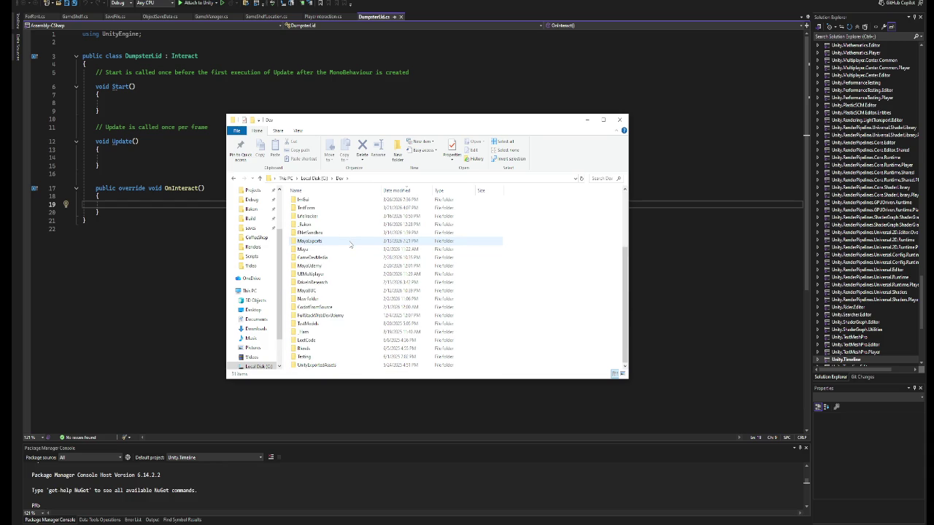
pyautogui.scroll(3, 351, 245)
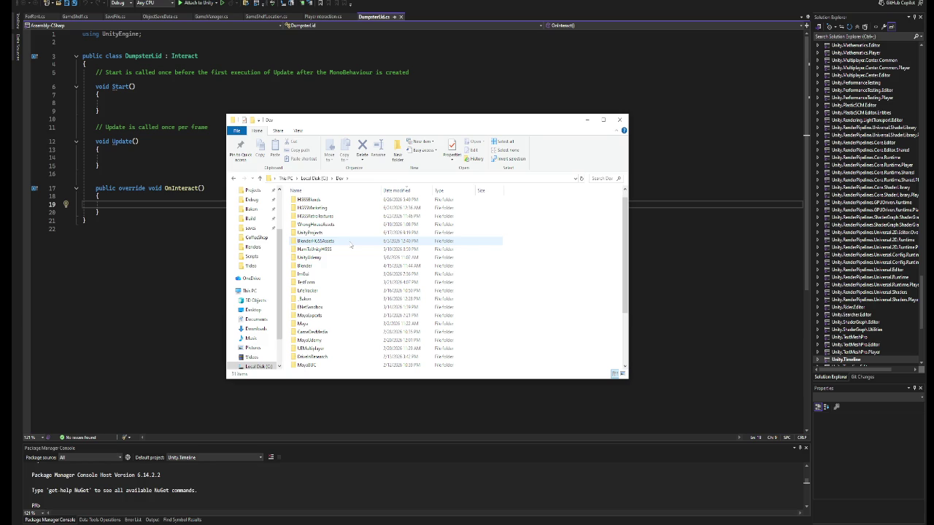
# - Open UnityProjects > WrongHouse > Assets > Scripts
pyautogui.doubleClick(350, 243)
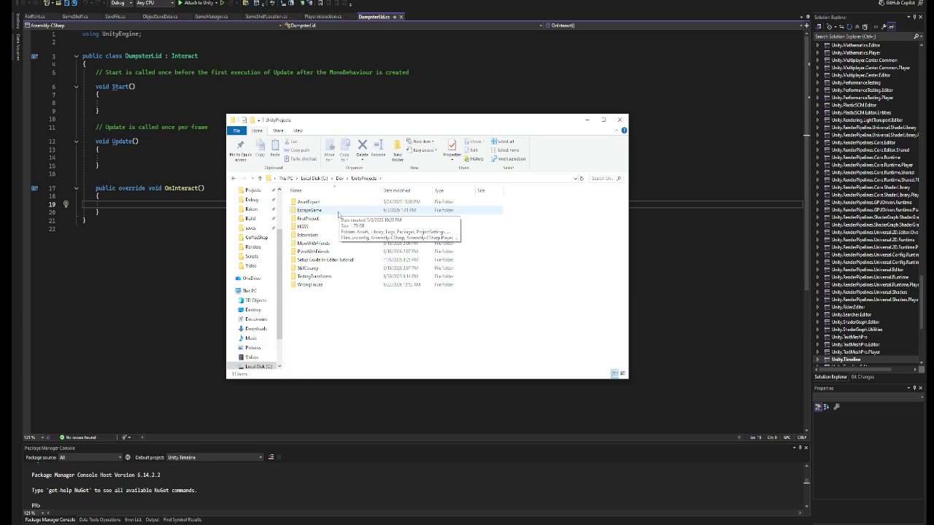
pyautogui.doubleClick(312, 284)
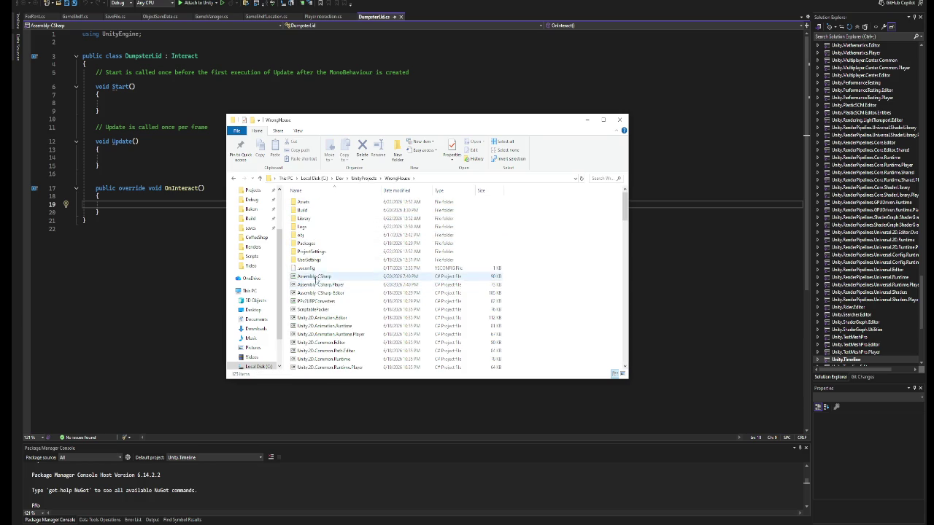
pyautogui.click(315, 204)
pyautogui.doubleClick(315, 206)
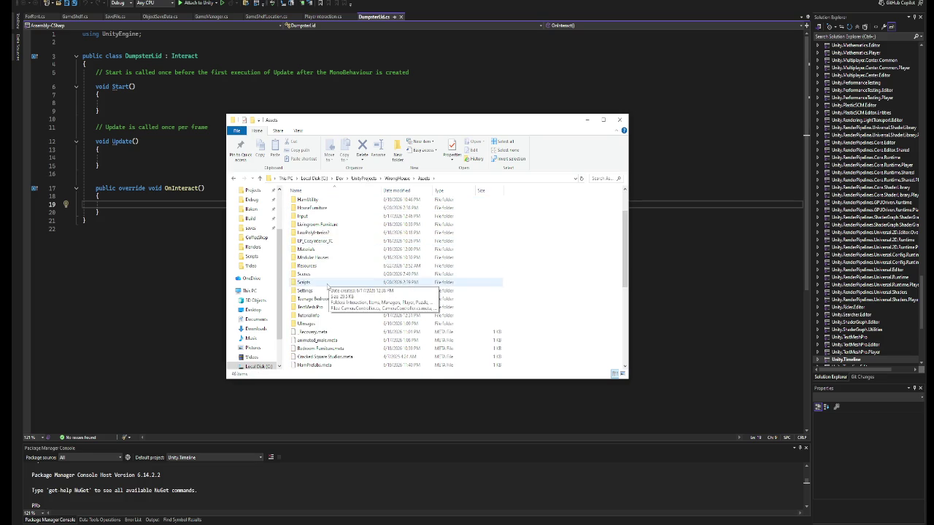
pyautogui.doubleClick(328, 285)
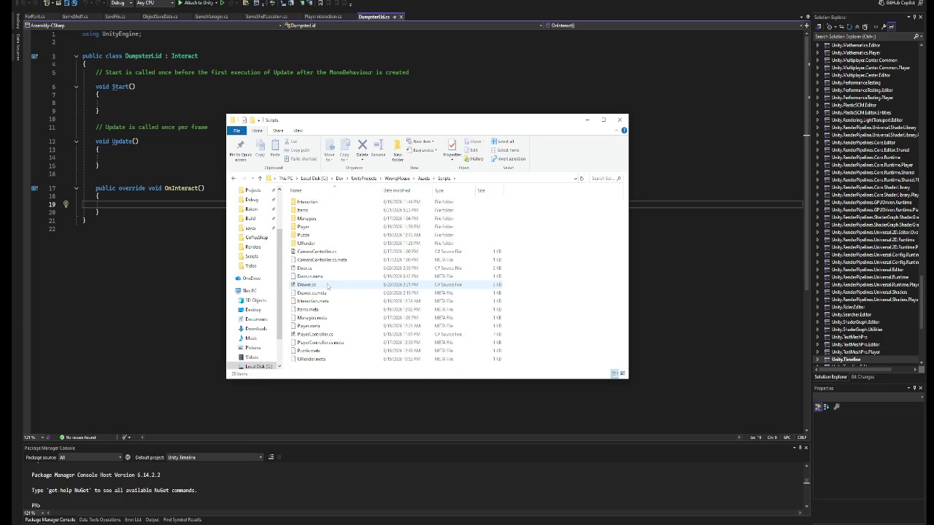
# - Peek into Scripts subfolders such as Managers, return, and bring up Drawer.cs's options
pyautogui.doubleClick(326, 206)
pyautogui.click(235, 178)
pyautogui.doubleClick(318, 213)
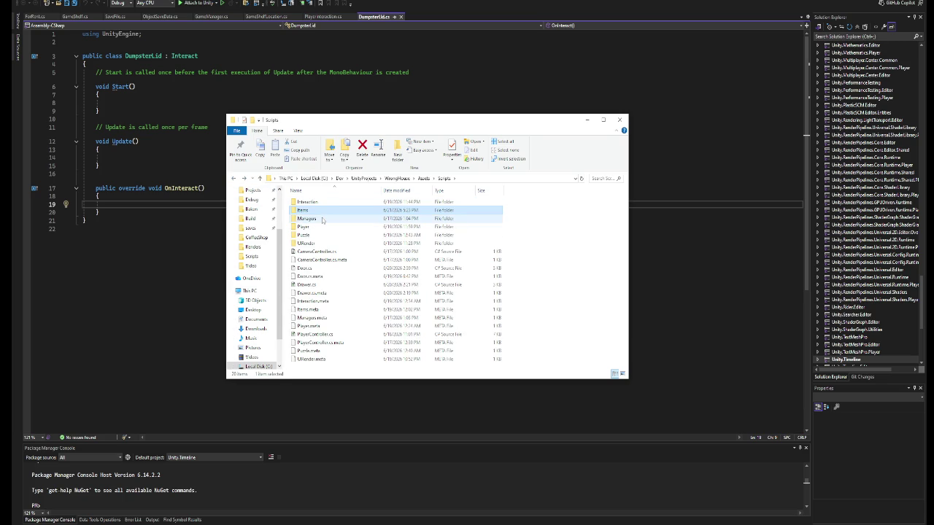
pyautogui.doubleClick(322, 219)
pyautogui.click(234, 178)
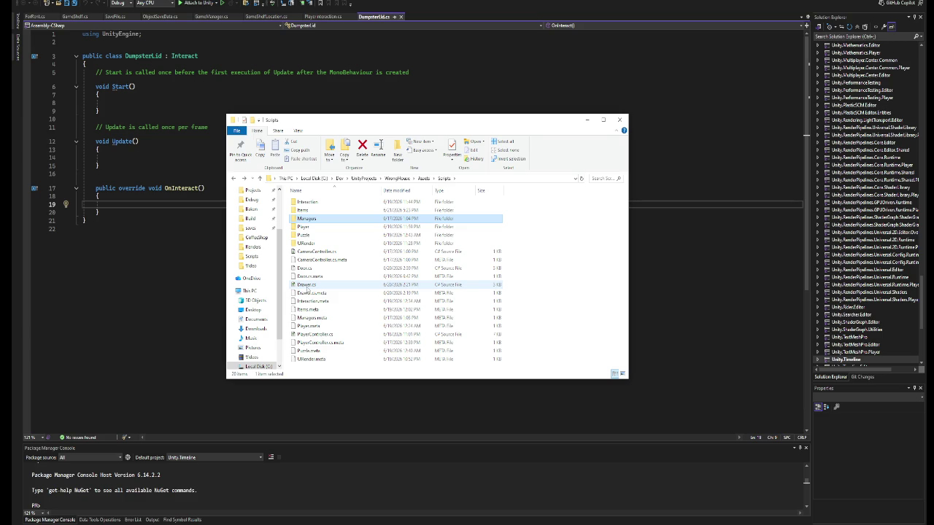
pyautogui.rightClick(307, 286)
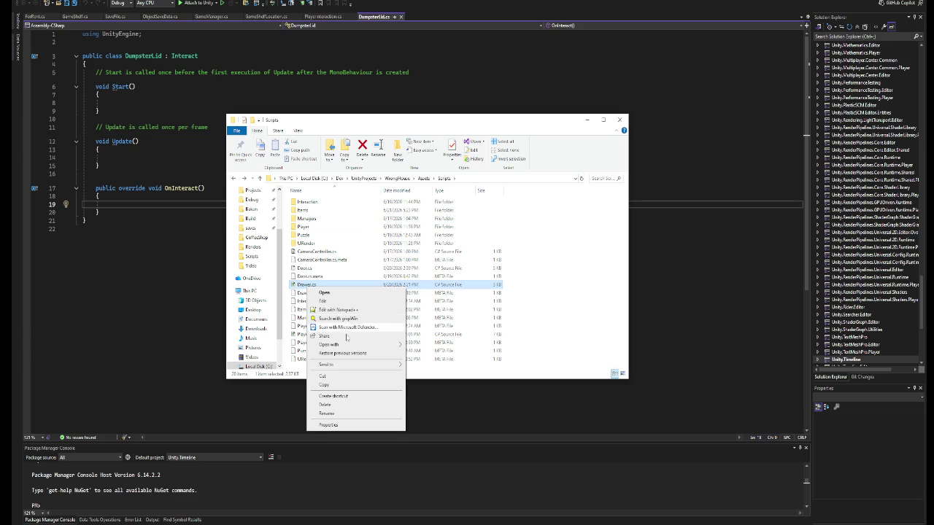
# - Open Drawer.cs in Notepad, read through it, and select the code from [Header to the end
pyautogui.moveTo(346, 346)
pyautogui.click(424, 353)
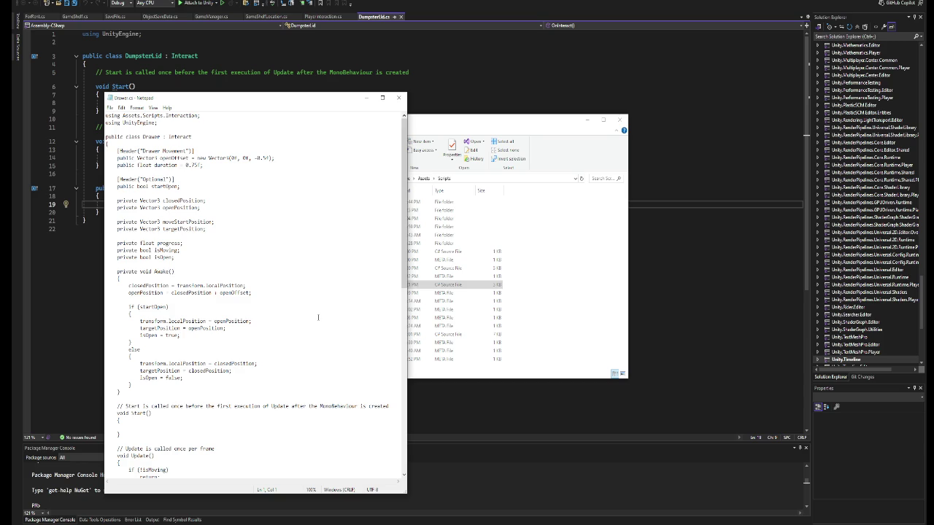
pyautogui.scroll(-10, 318, 317)
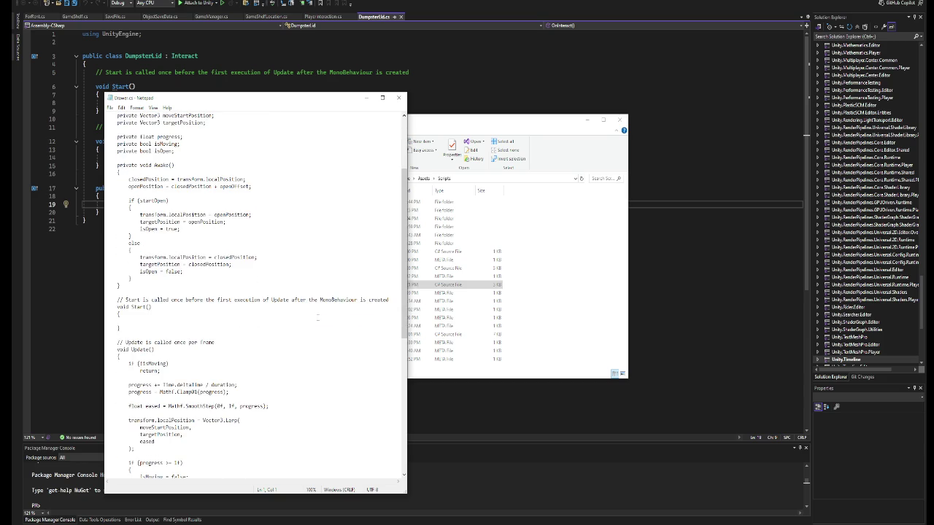
pyautogui.scroll(-4, 318, 317)
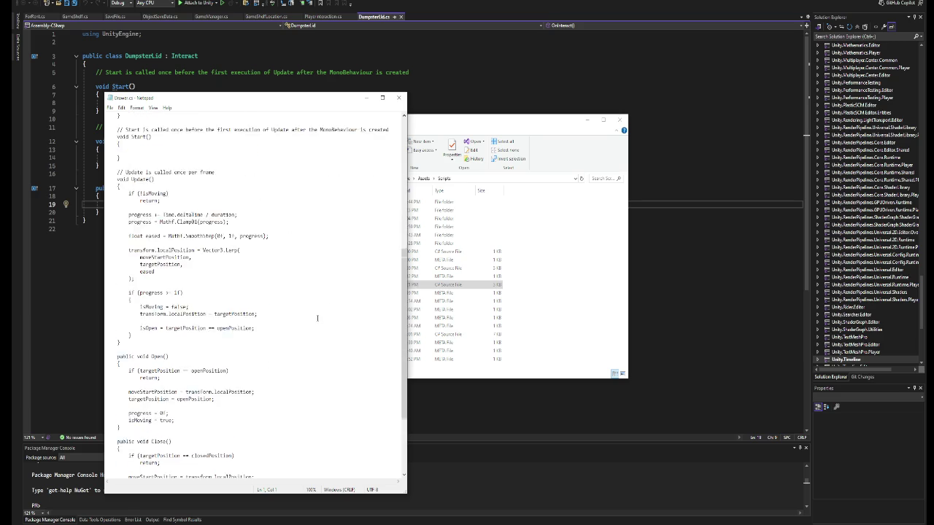
pyautogui.scroll(-4, 317, 318)
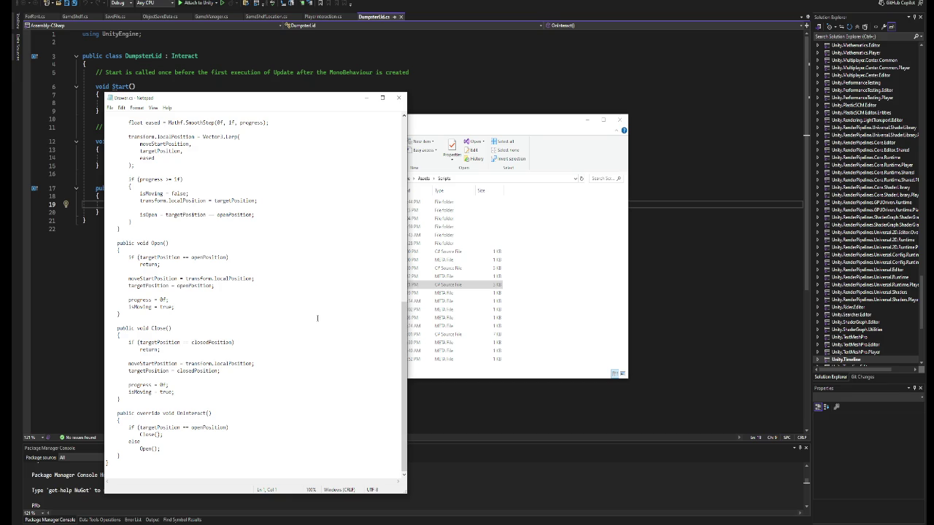
pyautogui.scroll(18, 318, 318)
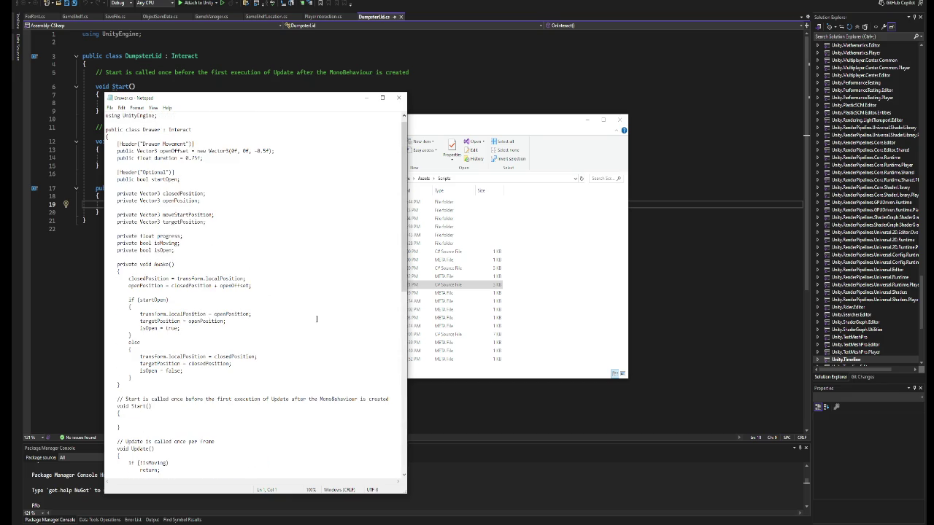
pyautogui.scroll(1, 316, 319)
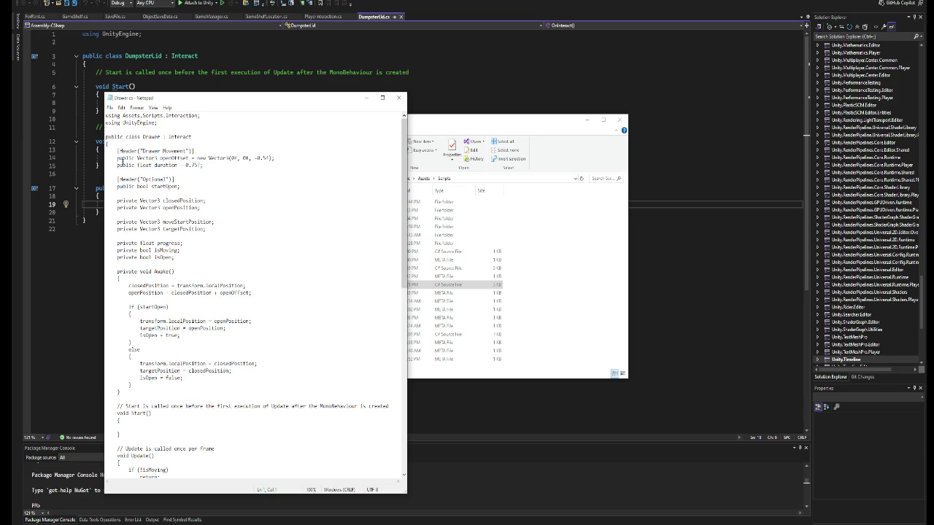
pyautogui.moveTo(109, 151)
pyautogui.mouseDown()
pyautogui.moveTo(219, 233)
pyautogui.moveTo(297, 253)
pyautogui.moveTo(286, 454)
pyautogui.mouseUp()
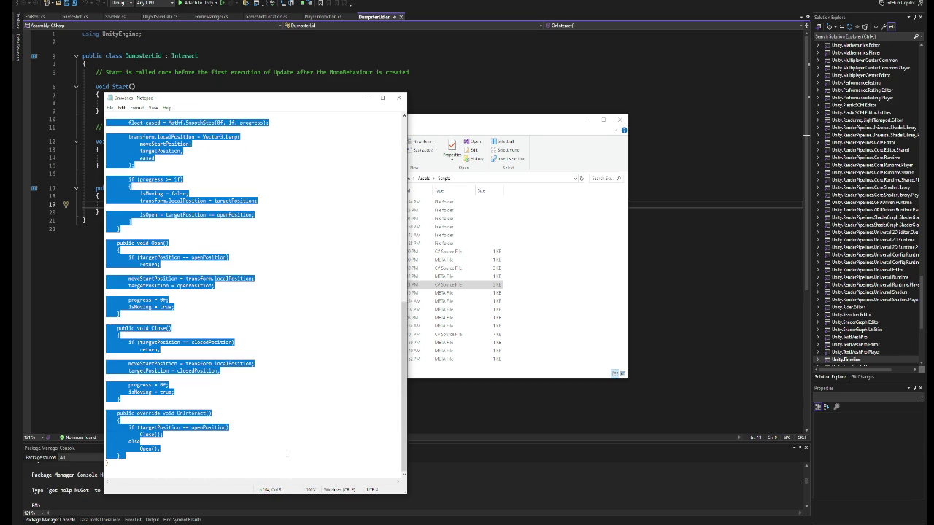
# - Minimize Notepad and File Explorer to get back to Visual Studio
pyautogui.click(365, 97)
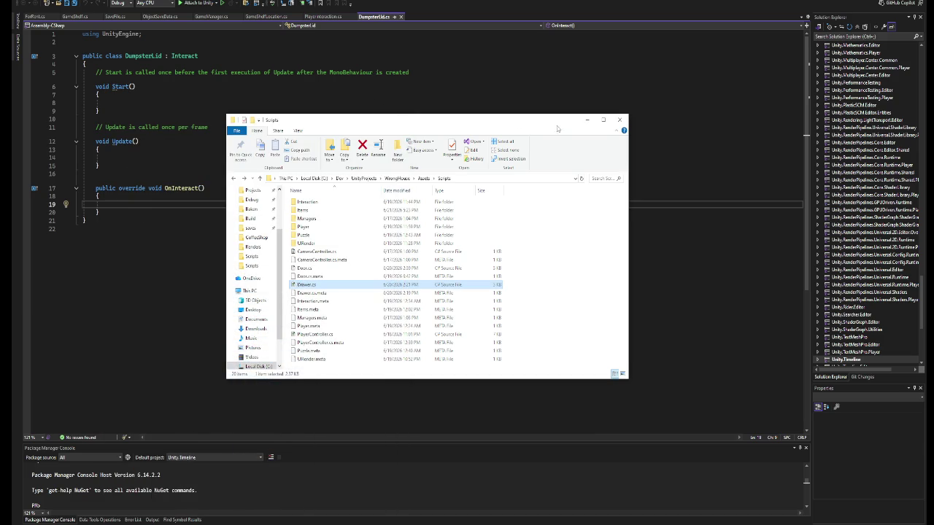
pyautogui.click(588, 119)
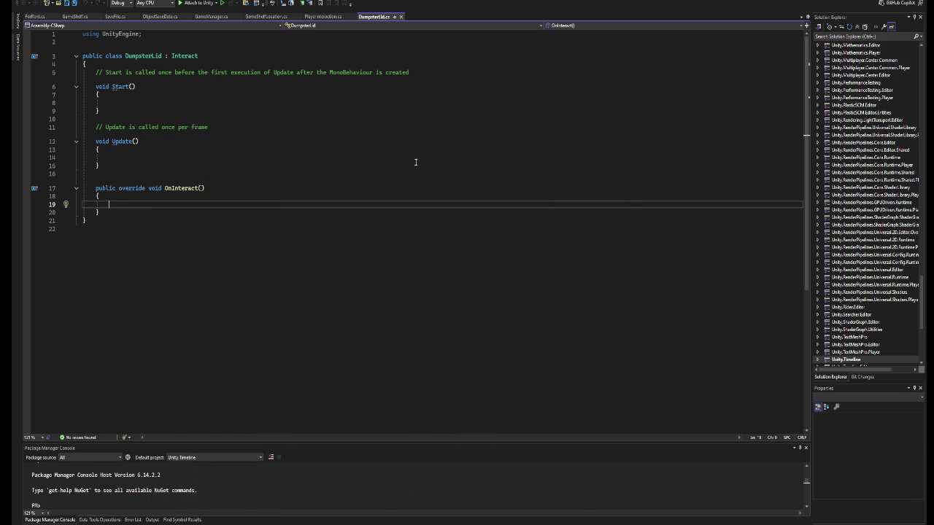
pyautogui.click(849, 37)
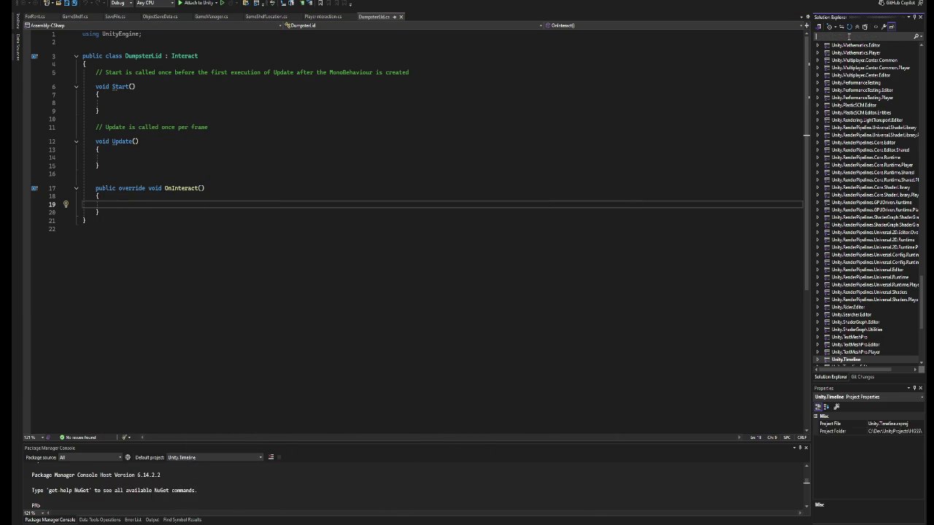
# - Search Solution Explorer for 'hinge' and open DoorHinge.cs as the last editor tab
pyautogui.write('hinge')
pyautogui.press('Down')
pyautogui.press('Return')
pyautogui.moveTo(43, 16); pyautogui.dragTo(417, 24)
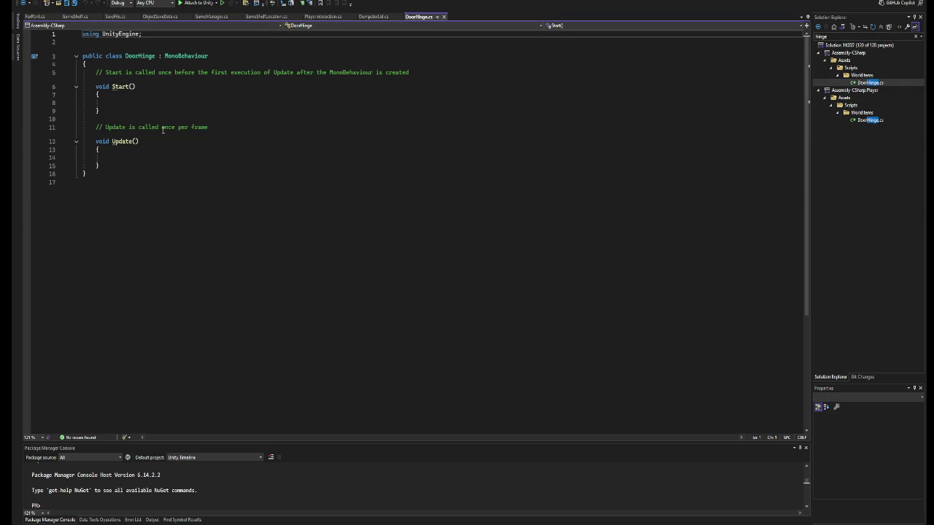
# - Replace the template Start and Update code with the copied drawer movement code
pyautogui.moveTo(108, 165)
pyautogui.mouseDown()
pyautogui.moveTo(91, 102)
pyautogui.moveTo(95, 72)
pyautogui.mouseUp()
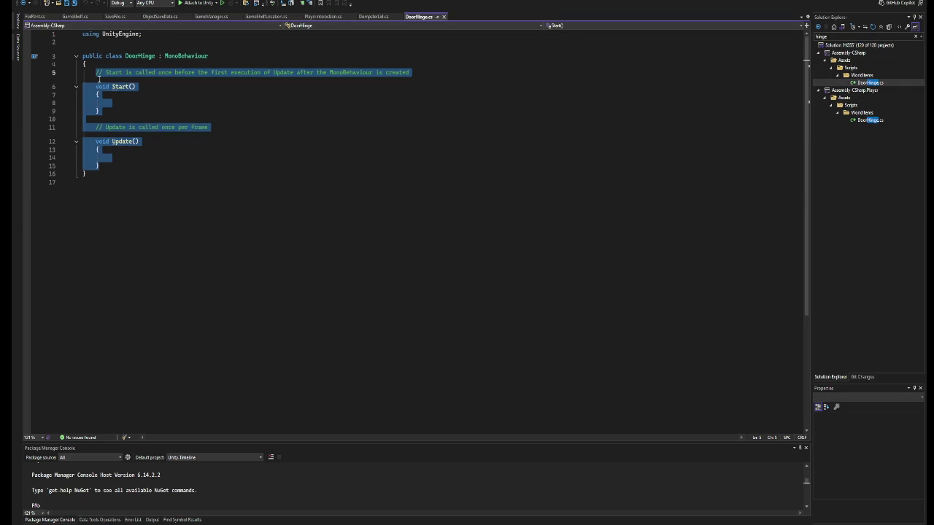
pyautogui.hotkey('ctrl', 'v')
pyautogui.scroll(5, 306, 196)
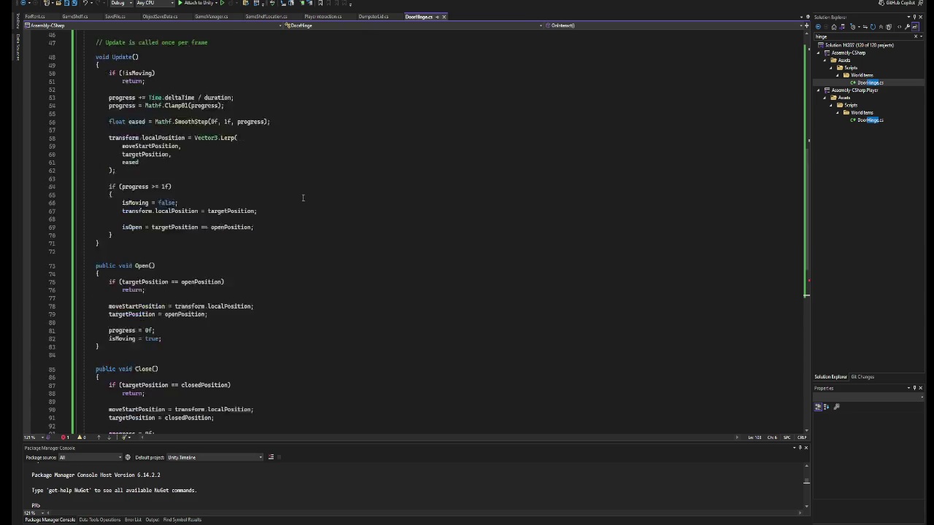
pyautogui.scroll(-7, 307, 196)
pyautogui.scroll(20, 308, 192)
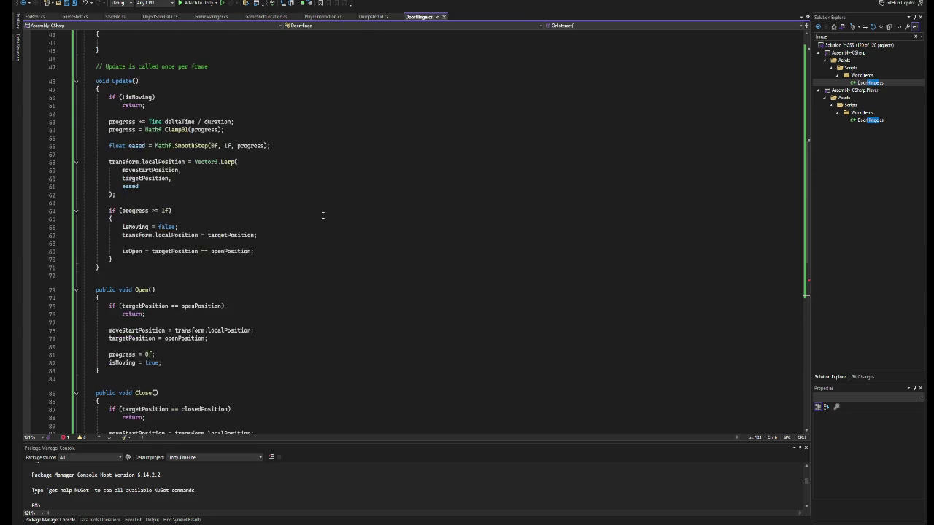
# - Change DoorHinge's base class from MonoBehaviour to Interact
pyautogui.click(166, 57)
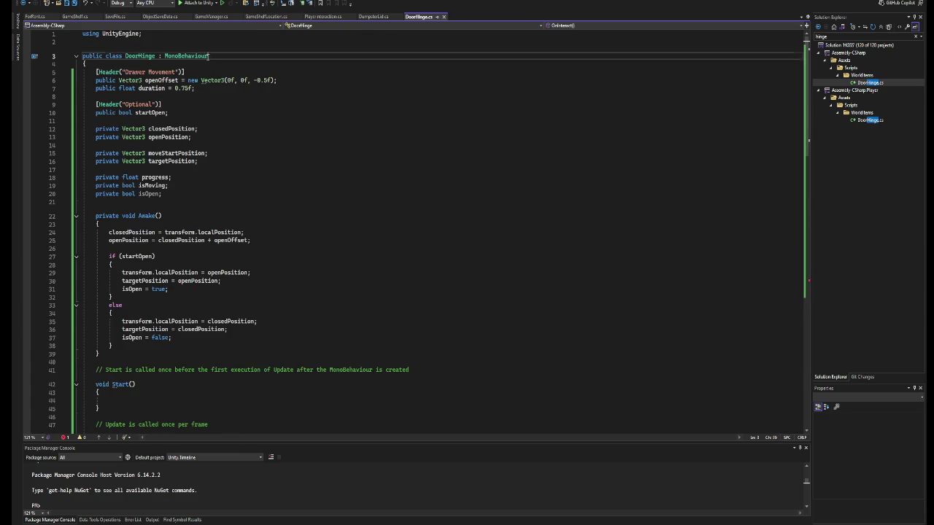
pyautogui.write('Interact')
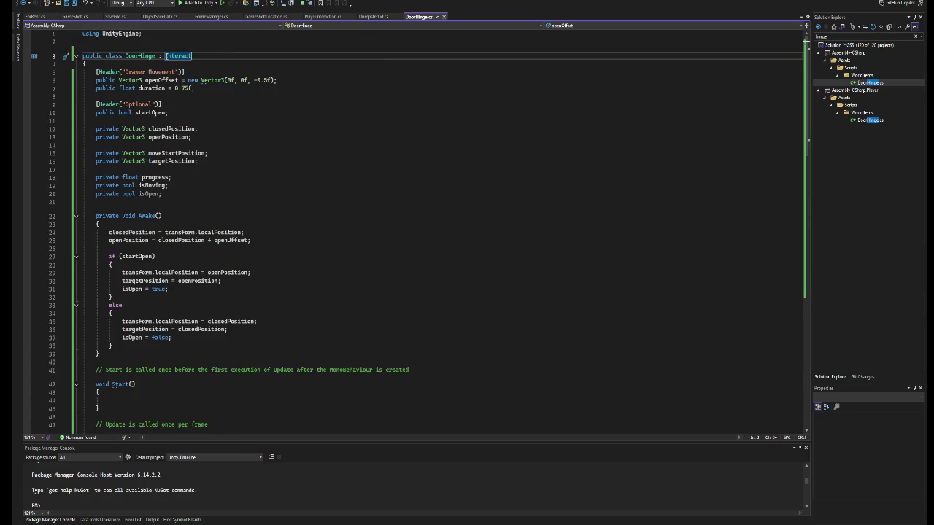
pyautogui.scroll(-18, 321, 138)
pyautogui.scroll(12, 322, 138)
pyautogui.scroll(7, 322, 137)
pyautogui.click(373, 16)
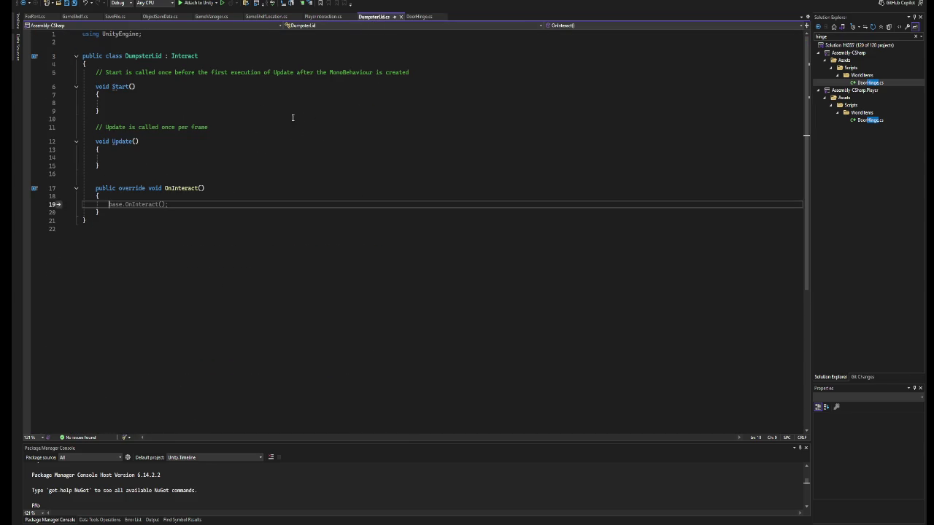
# - Add '//not sure we will use this now, just the hinge instead' above the DumpsterLid class and save
pyautogui.click(108, 212)
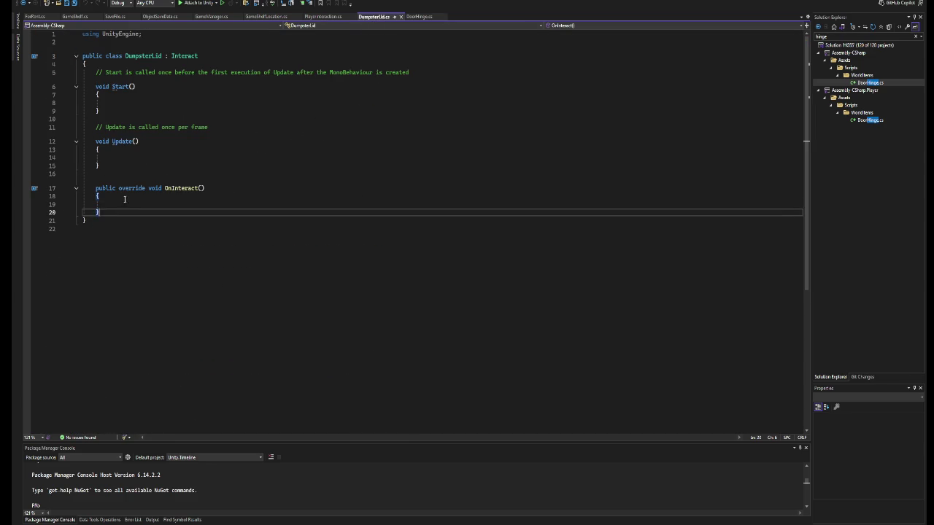
pyautogui.click(135, 42)
pyautogui.press('Return')
pyautogui.write('//')
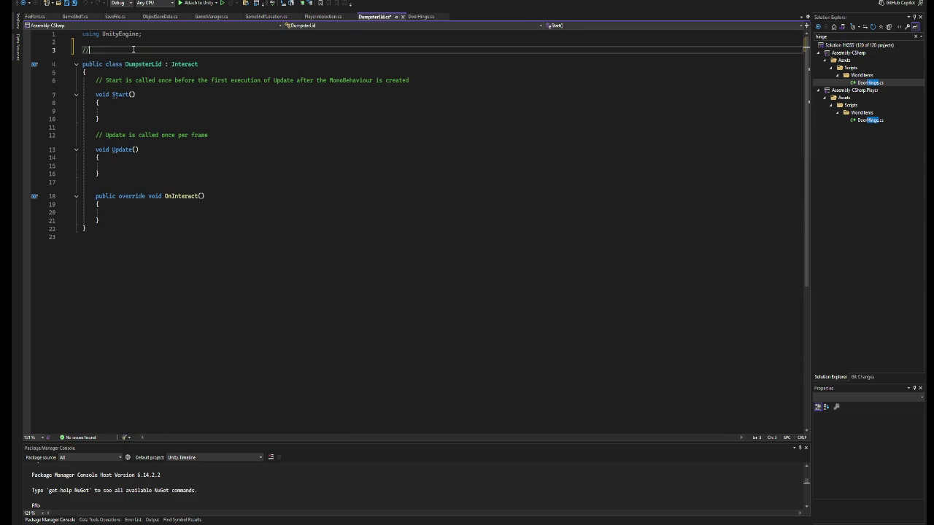
pyautogui.write('not sure we will use ')
pyautogui.write('this now, just t')
pyautogui.write('he hinge i')
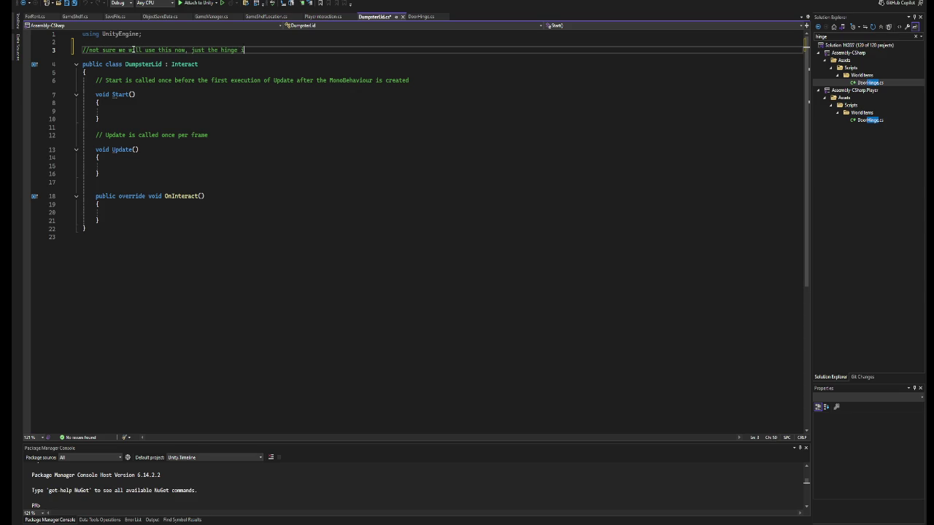
pyautogui.write('nstead')
pyautogui.hotkey('ctrl', 's')
# - Clear the file search, view DoorHinge.cs, and return to Unity
pyautogui.click(915, 35)
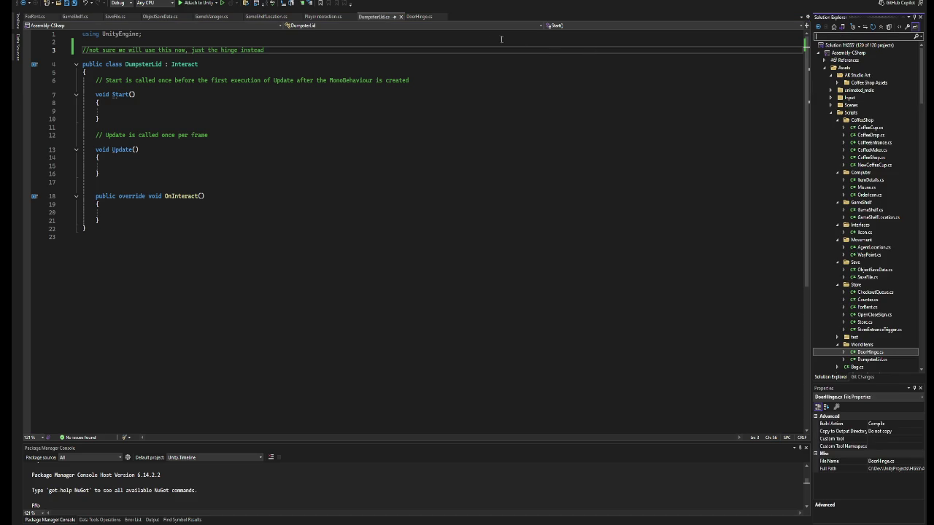
pyautogui.click(420, 16)
pyautogui.hotkey('alt', 'Tab')
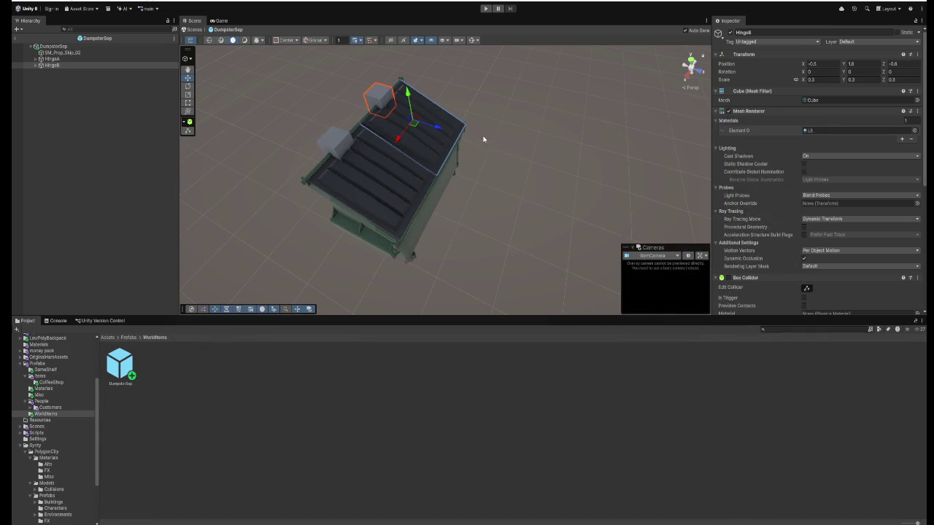
# - Remove the Dumpster Lid (Script) component from LidA under HingeA
pyautogui.click(336, 149)
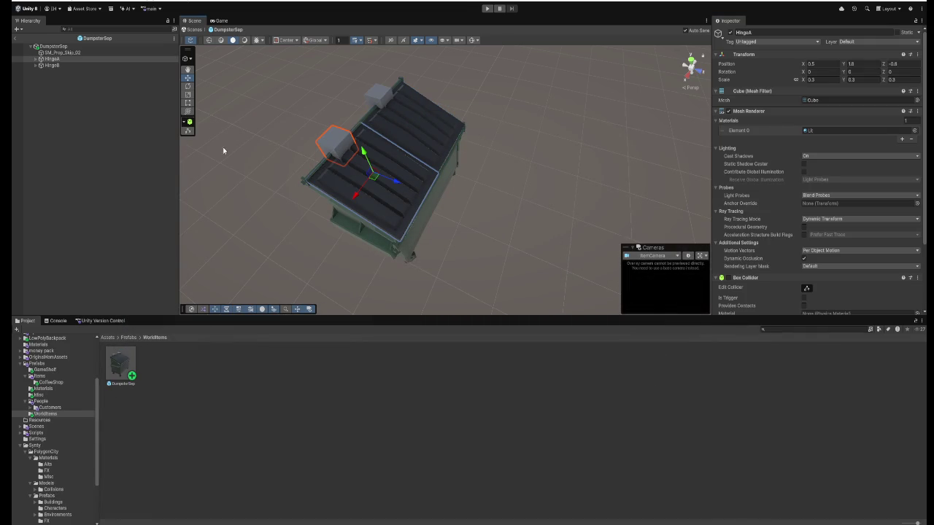
pyautogui.click(36, 65)
pyautogui.click(66, 71)
pyautogui.scroll(-3, 799, 236)
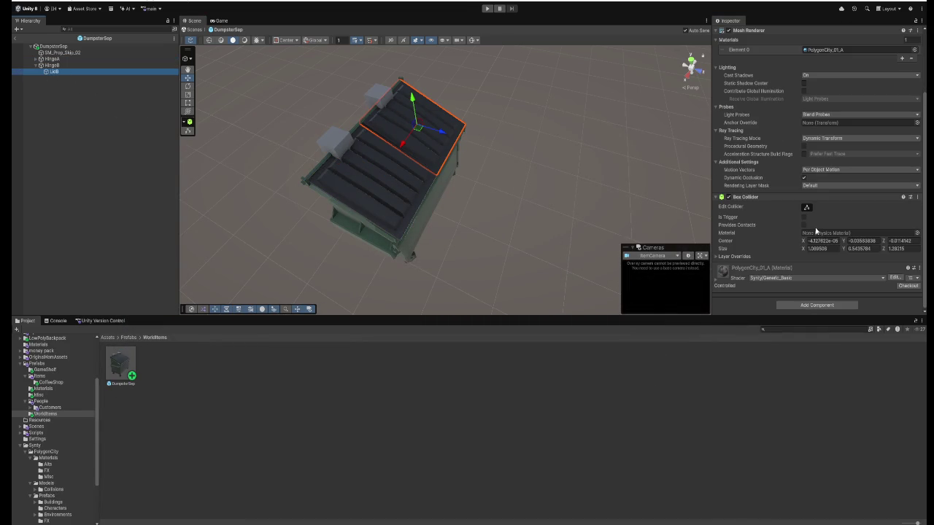
pyautogui.click(38, 59)
pyautogui.click(37, 60)
pyautogui.click(59, 66)
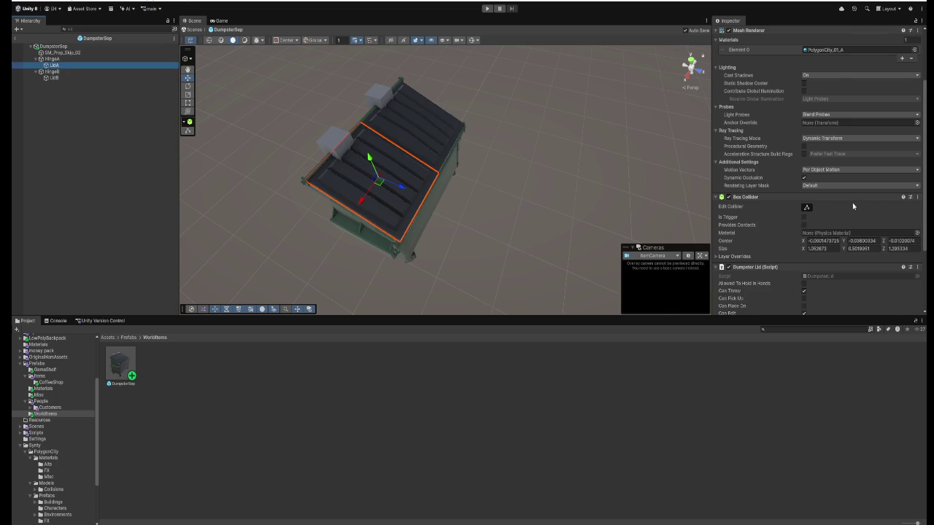
pyautogui.scroll(-3, 854, 207)
pyautogui.rightClick(849, 173)
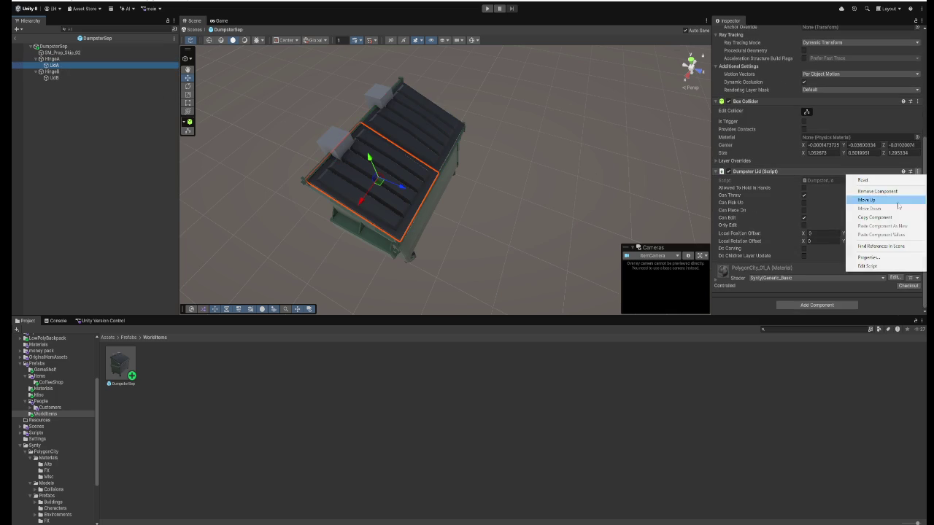
pyautogui.click(874, 192)
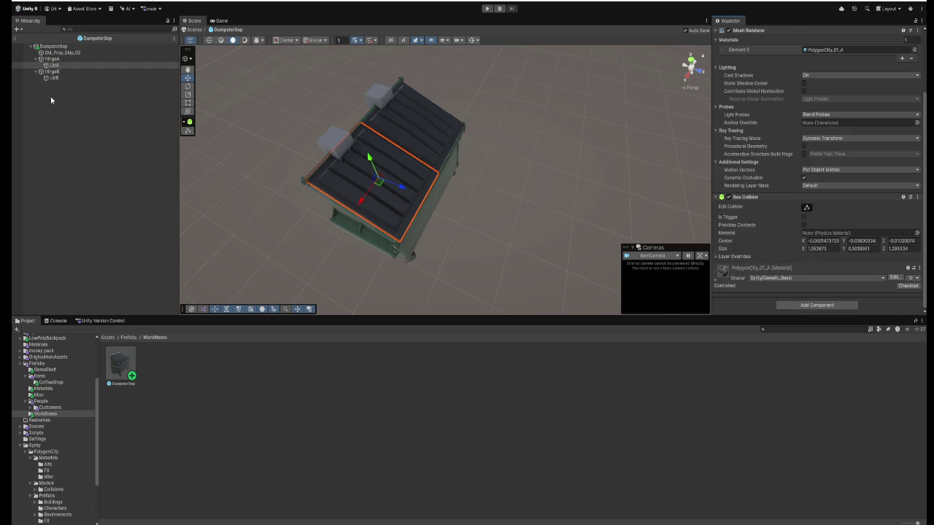
# - Add a Door Hinge component to HingeA with Can Throw and Can Edit unchecked
pyautogui.click(51, 59)
pyautogui.scroll(-1, 833, 232)
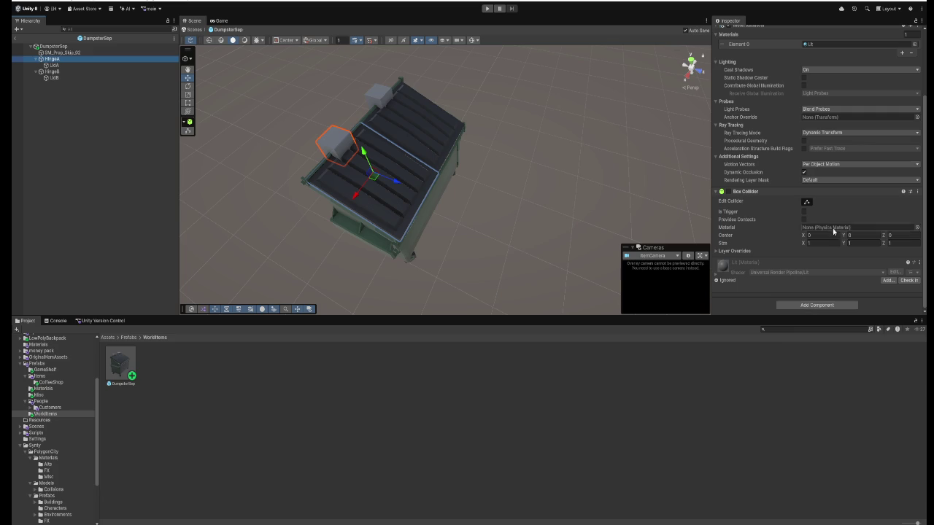
pyautogui.click(814, 307)
pyautogui.press('Down')
pyautogui.press('Down')
pyautogui.press('Return')
pyautogui.scroll(-1, 814, 288)
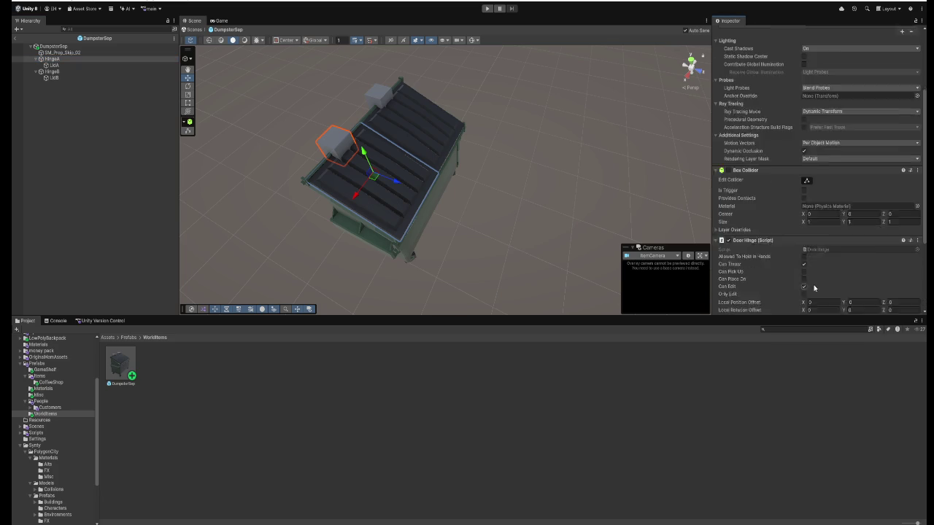
pyautogui.scroll(-3, 814, 287)
pyautogui.click(803, 200)
pyautogui.click(803, 222)
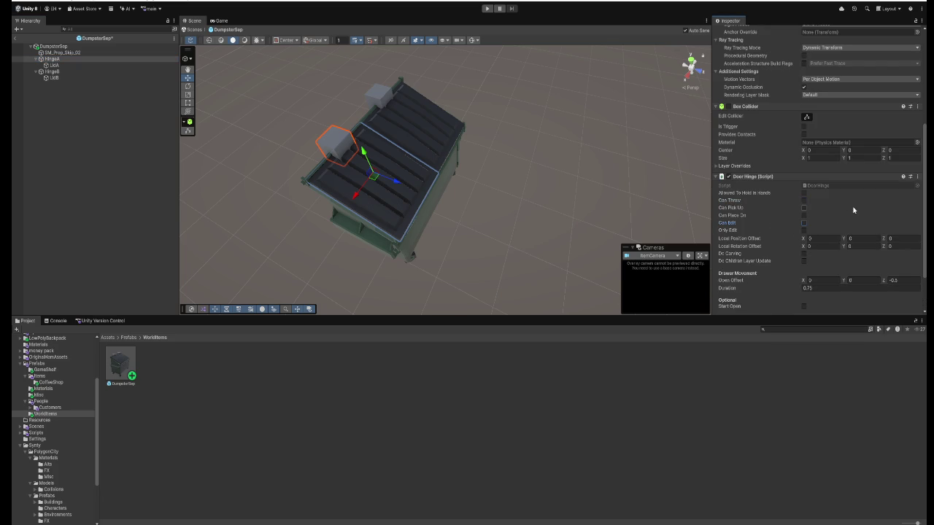
pyautogui.scroll(-2, 849, 217)
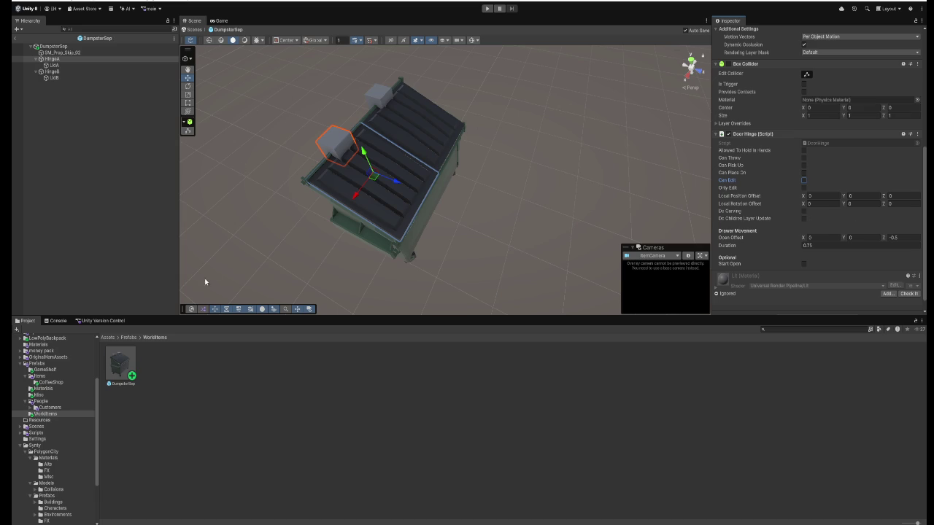
# - Exit Prefab Mode and fly the scene view toward the crosswalk
pyautogui.click(194, 29)
pyautogui.press('w')
pyautogui.moveTo(444, 130)
pyautogui.mouseDown()
pyautogui.moveTo(505, 163)
pyautogui.moveTo(367, 205)
pyautogui.mouseUp()
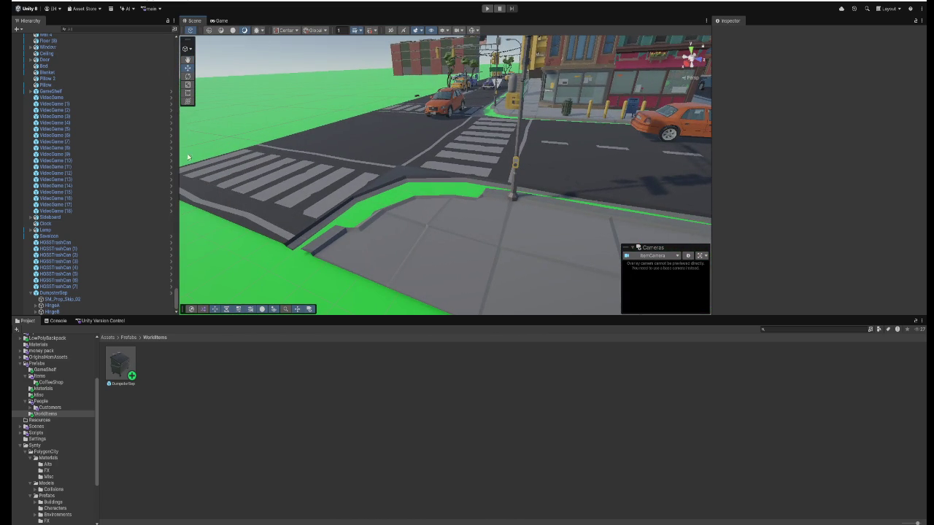
# - In the DumpsterSop prefab, enable HingeA's Box Collider, undoing a trial stretch to keep default size
pyautogui.doubleClick(125, 366)
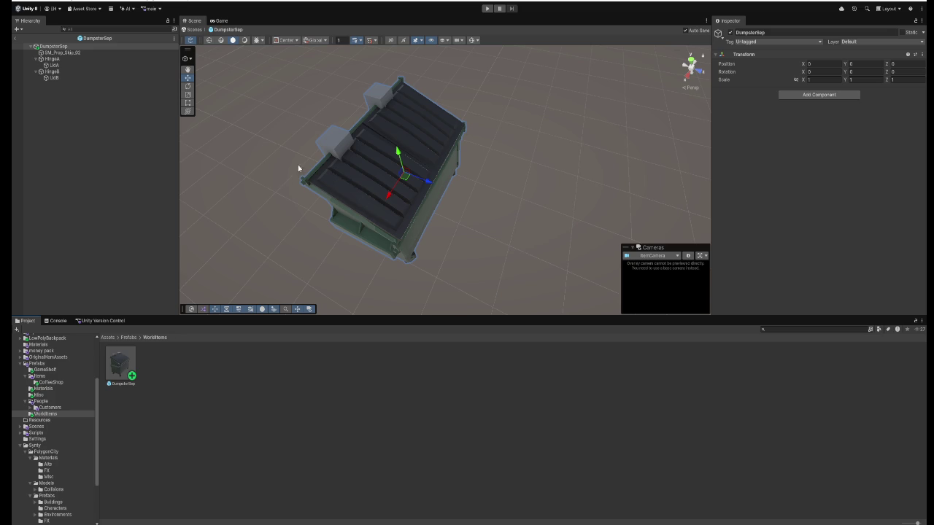
pyautogui.click(55, 59)
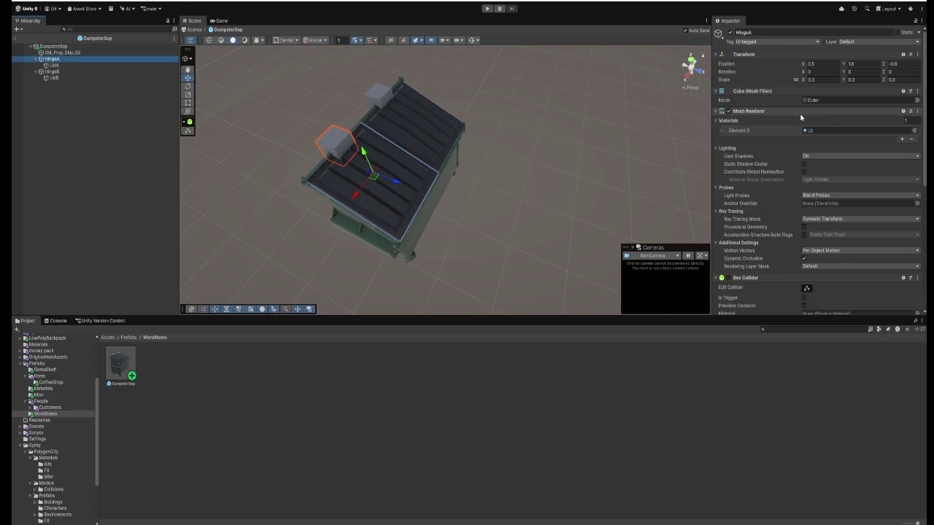
pyautogui.scroll(-5, 851, 181)
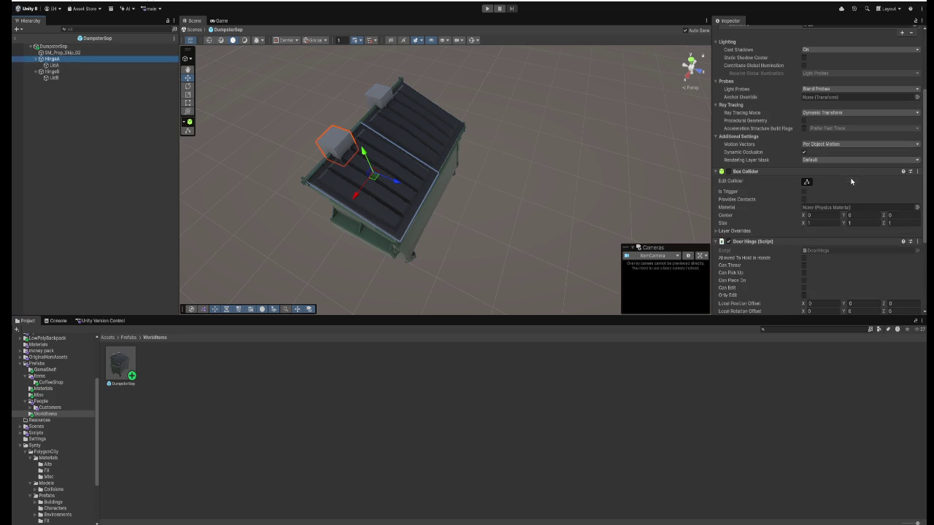
pyautogui.click(727, 172)
pyautogui.scroll(-3, 747, 213)
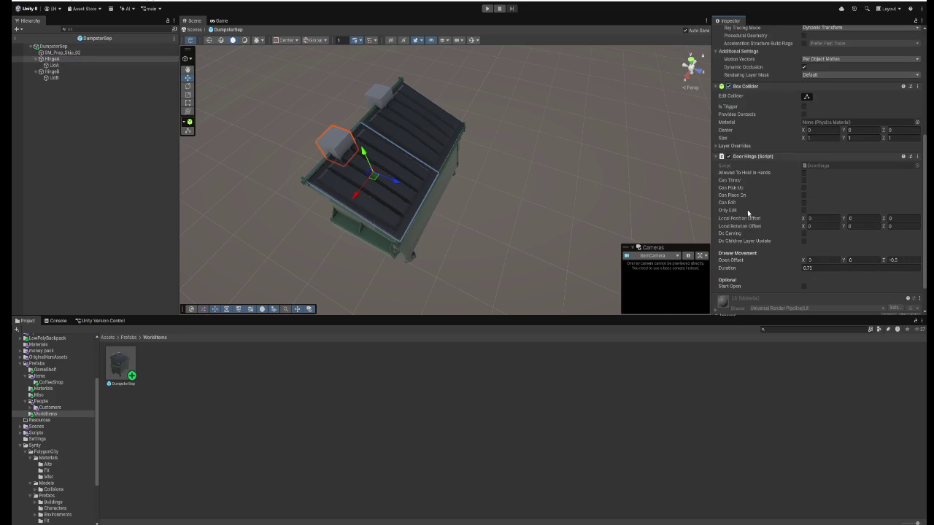
pyautogui.click(806, 138)
pyautogui.moveTo(351, 156)
pyautogui.mouseDown()
pyautogui.moveTo(471, 221)
pyautogui.moveTo(494, 186)
pyautogui.moveTo(390, 177)
pyautogui.moveTo(432, 159)
pyautogui.mouseUp()
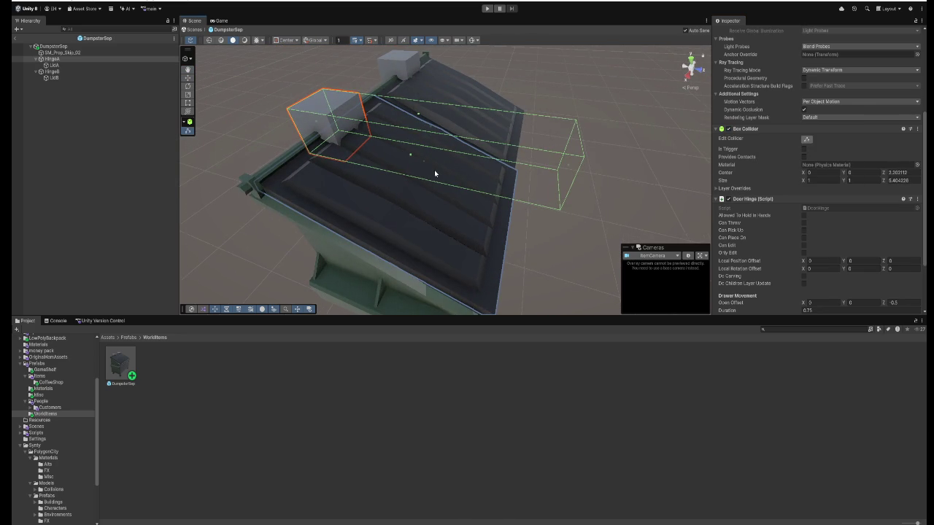
pyautogui.hotkey('ctrl', 'z')
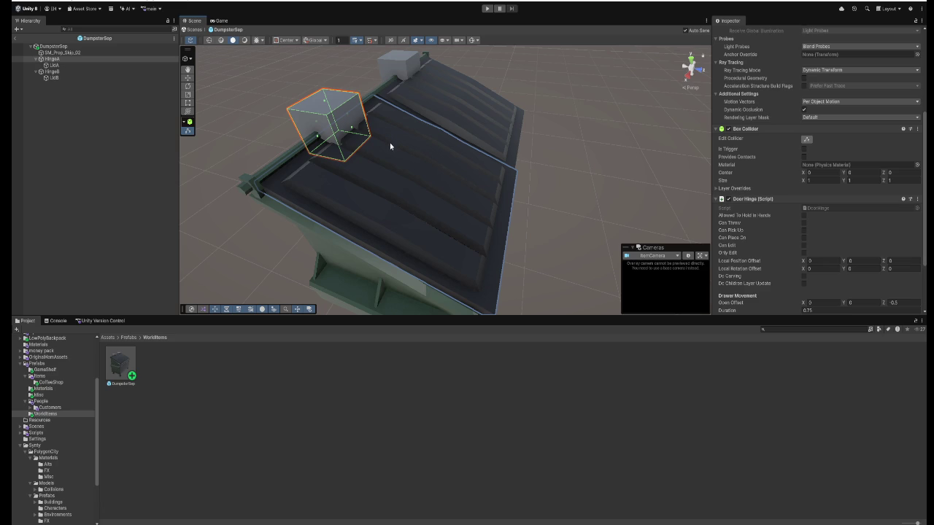
# - Untick HingeA's Box Collider, then uncheck Can Throw and Can Edit on HingeB's Door Hinge
pyautogui.click(728, 129)
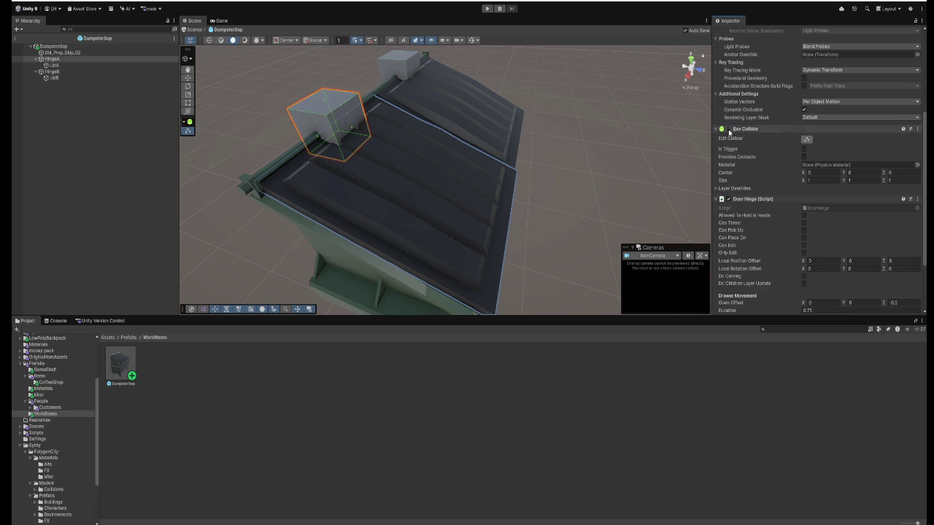
pyautogui.click(411, 64)
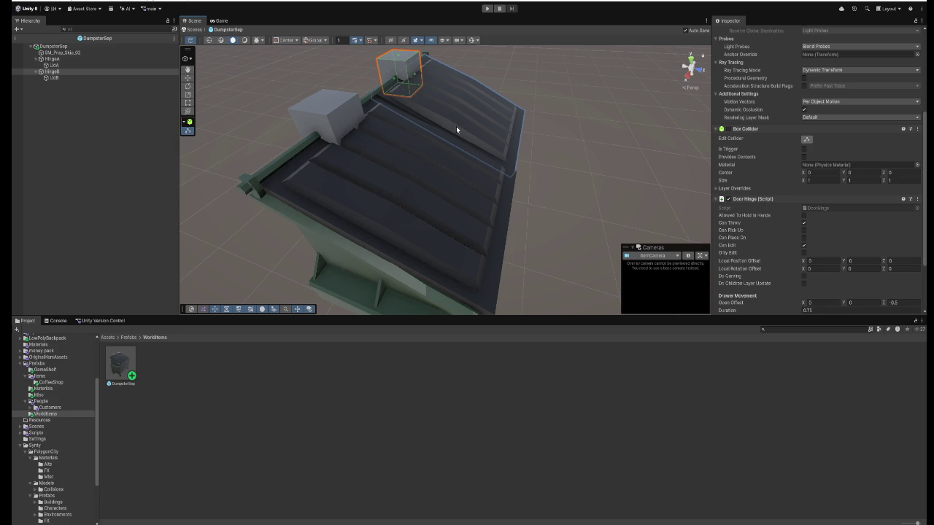
pyautogui.click(917, 199)
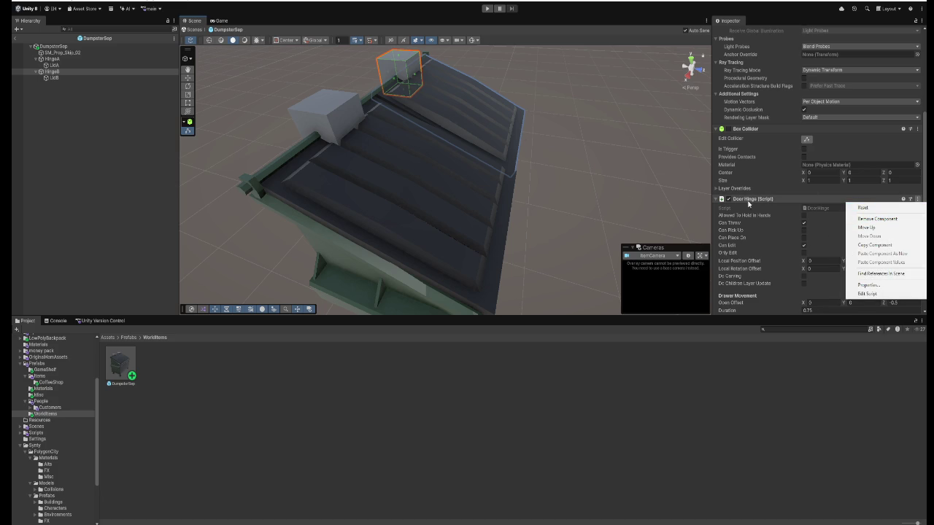
pyautogui.click(392, 137)
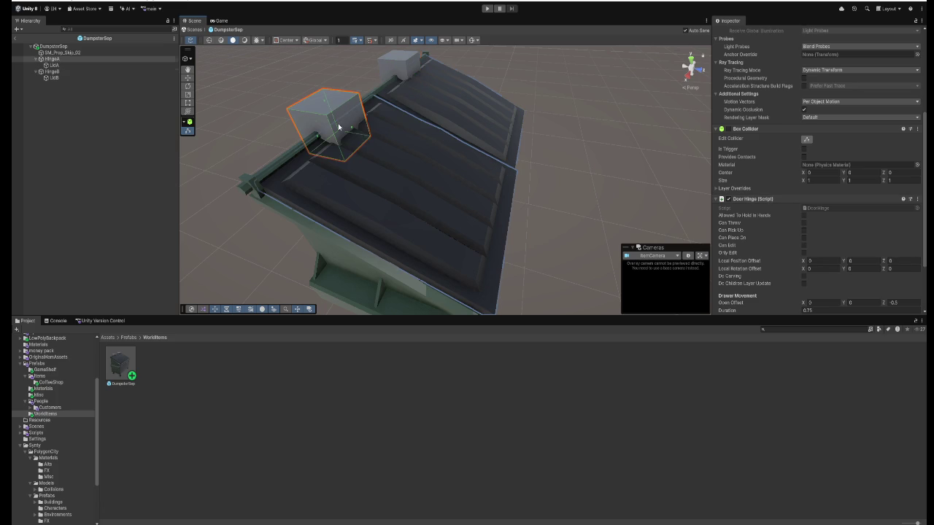
pyautogui.scroll(-1, 798, 205)
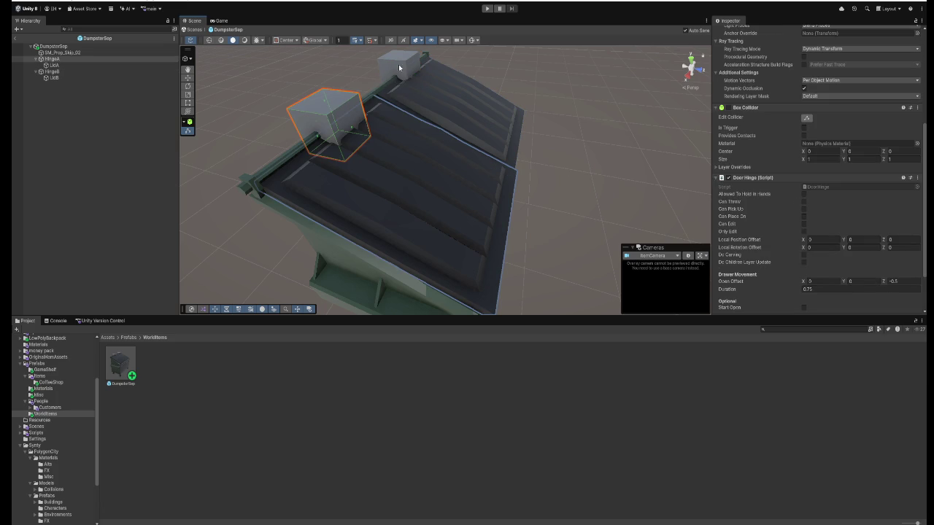
pyautogui.click(85, 72)
pyautogui.click(803, 202)
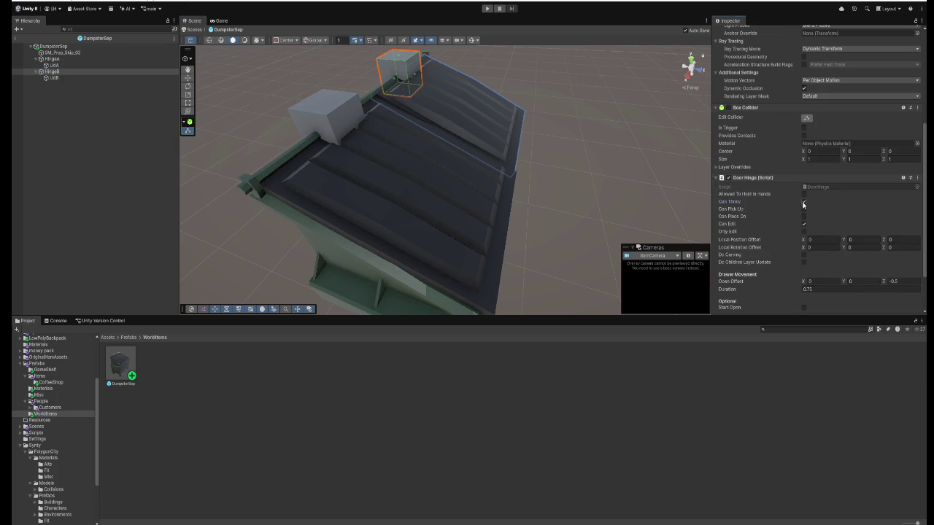
pyautogui.click(804, 224)
pyautogui.click(64, 66)
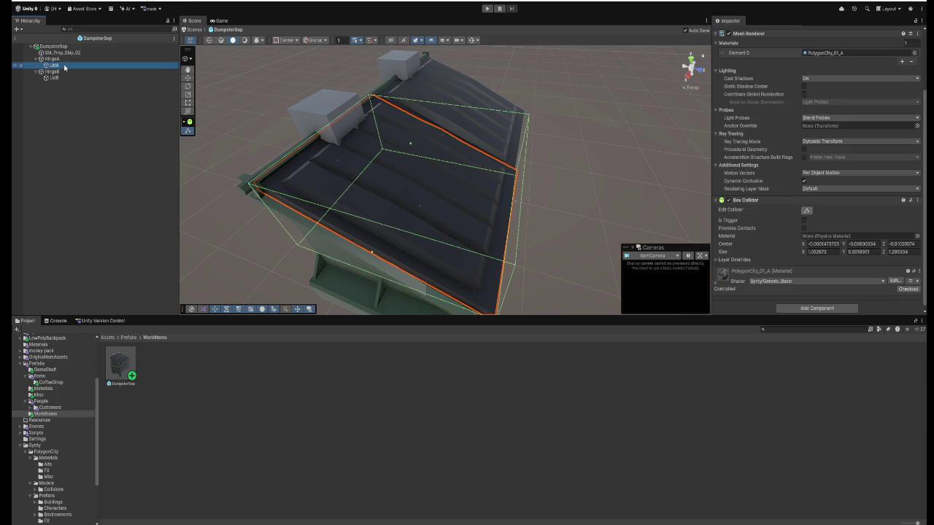
# - Add a Dumpster Lid script to LidA via a 'dum' search, with Can Throw and Can Edit off
pyautogui.click(815, 307)
pyautogui.write('dum')
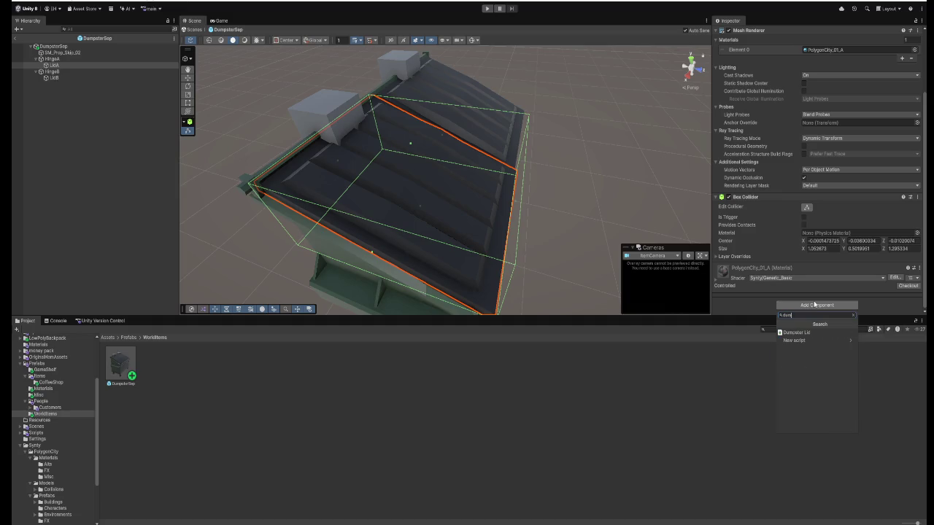
pyautogui.click(797, 333)
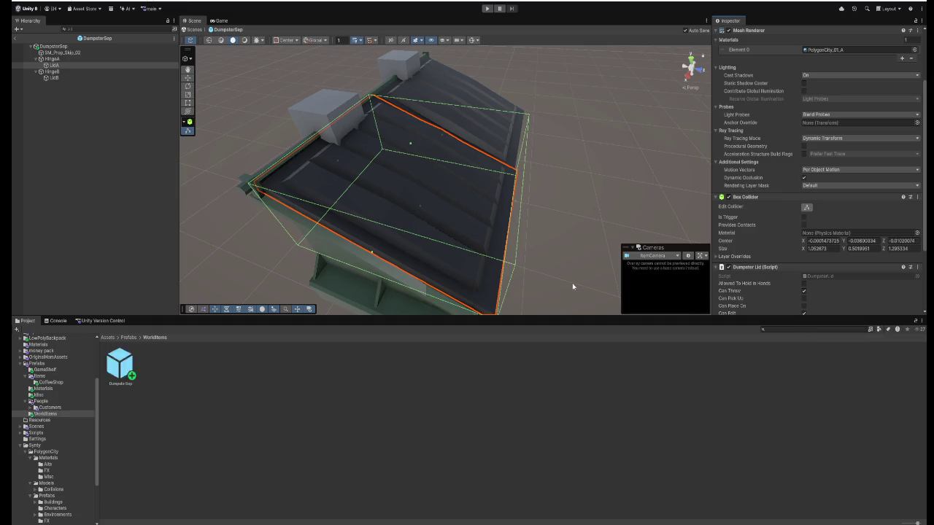
pyautogui.scroll(-1, 859, 245)
pyautogui.scroll(-2, 859, 245)
pyautogui.click(804, 260)
pyautogui.click(804, 237)
pyautogui.scroll(-2, 839, 243)
pyautogui.scroll(-1, 840, 242)
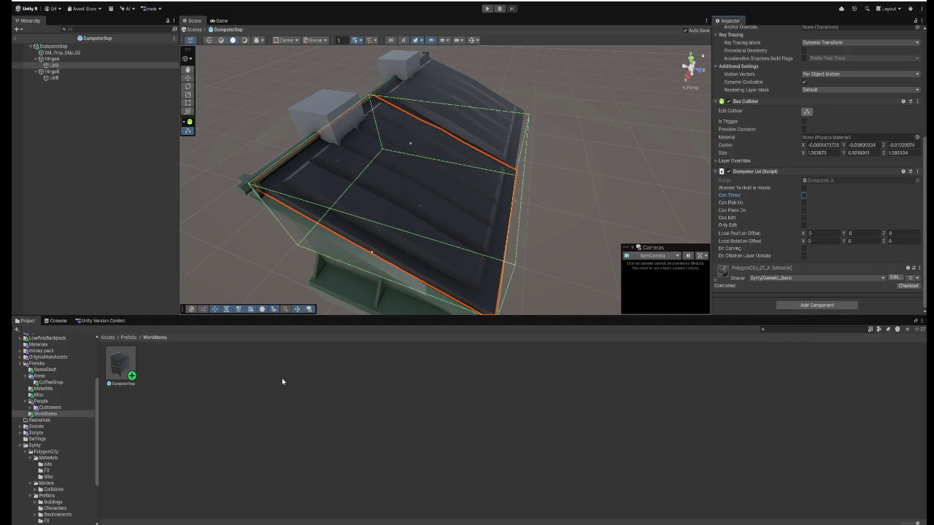
# - Open DumpsterLid.cs in Visual Studio and select the outdated comment on line 3
pyautogui.click(317, 521)
pyautogui.click(373, 16)
pyautogui.moveTo(264, 50); pyautogui.dragTo(84, 50)
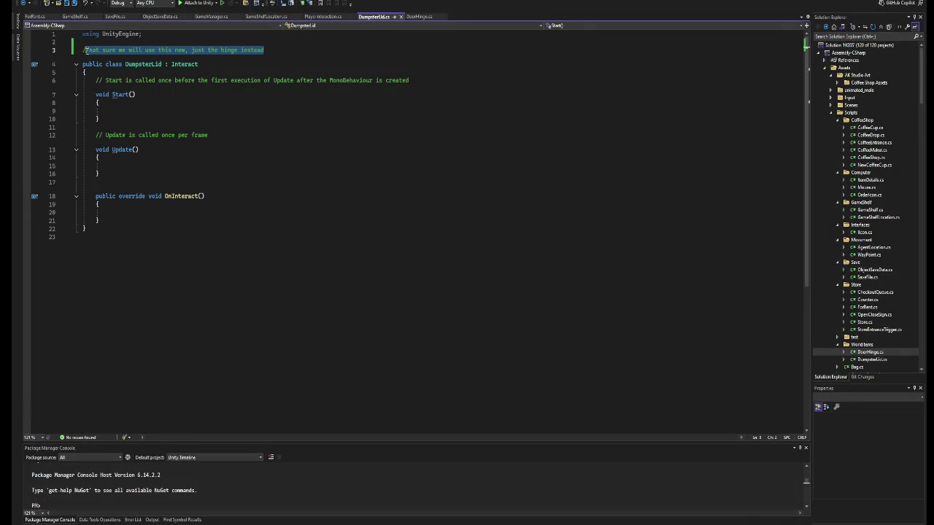
# - Delete the outdated line-3 comment and save DumpsterLid.cs
pyautogui.press('Delete')
pyautogui.press('Delete')
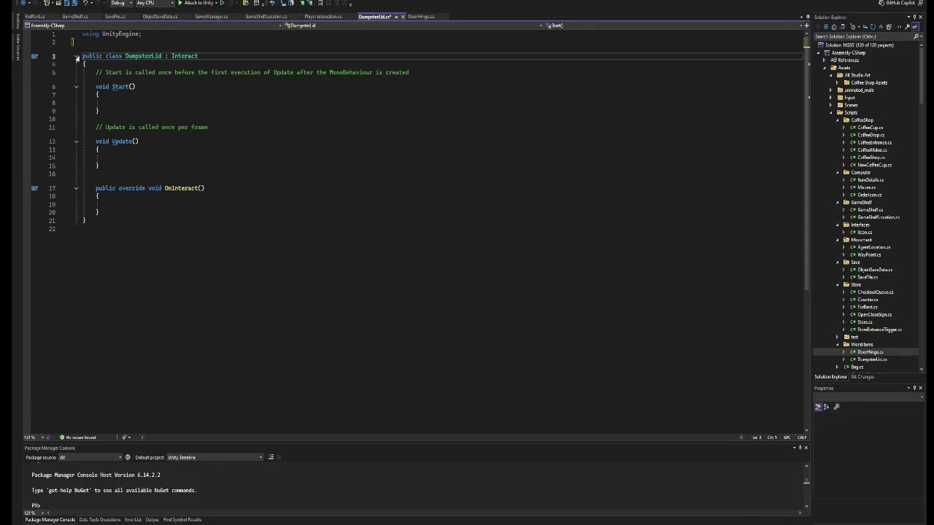
pyautogui.click(169, 211)
pyautogui.click(174, 203)
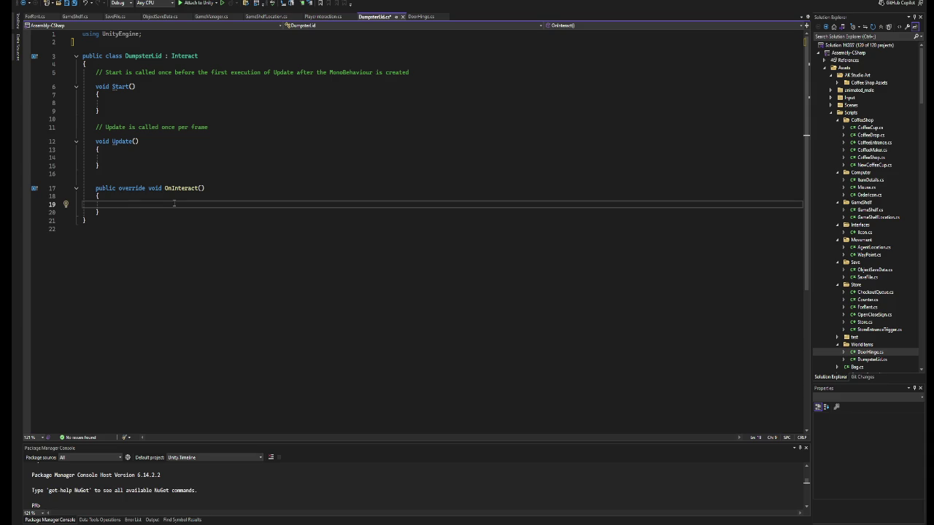
pyautogui.hotkey('ctrl', 's')
# - In OnInteract, write gameObject.transform.parent.GetComponent<DoorHinge>().OnInteract();
pyautogui.write('gam')
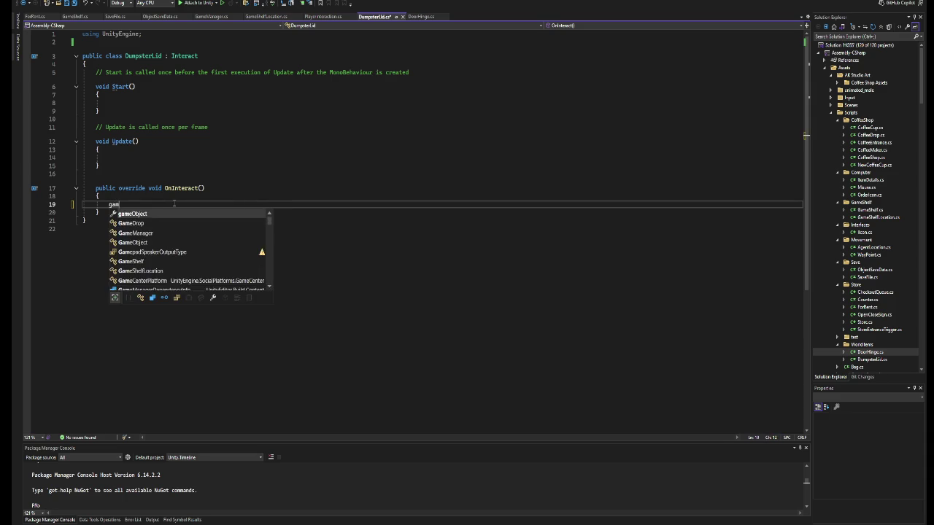
pyautogui.write('eObject.transform.p')
pyautogui.press('Tab')
pyautogui.write('.get')
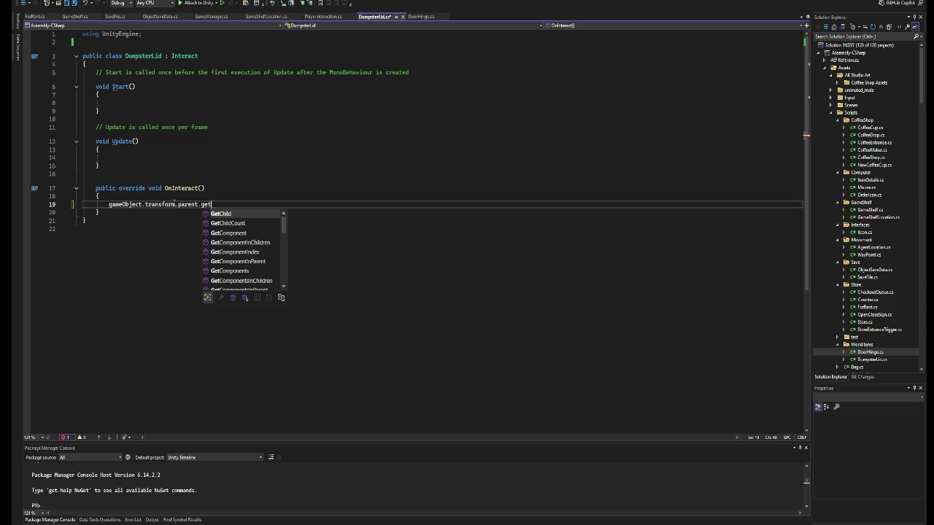
pyautogui.press('Down')
pyautogui.press('Tab')
pyautogui.write('<')
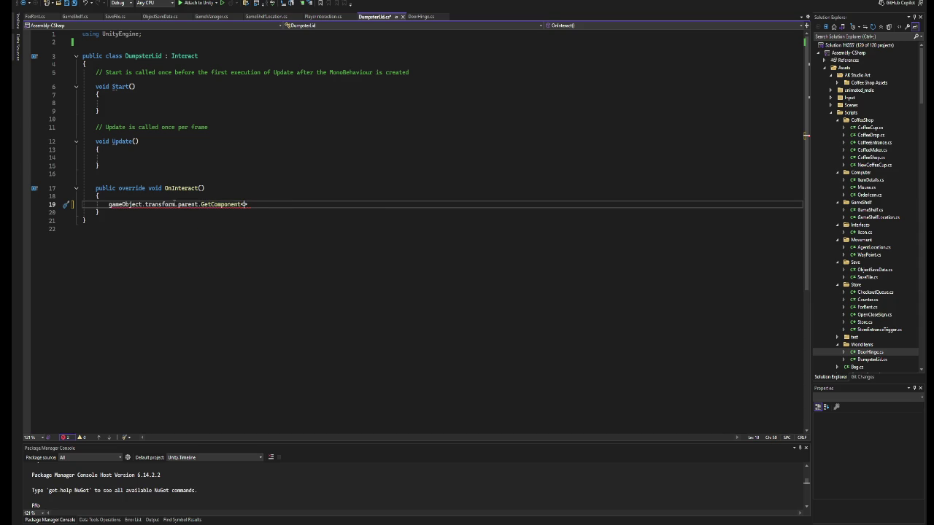
pyautogui.write('Doo')
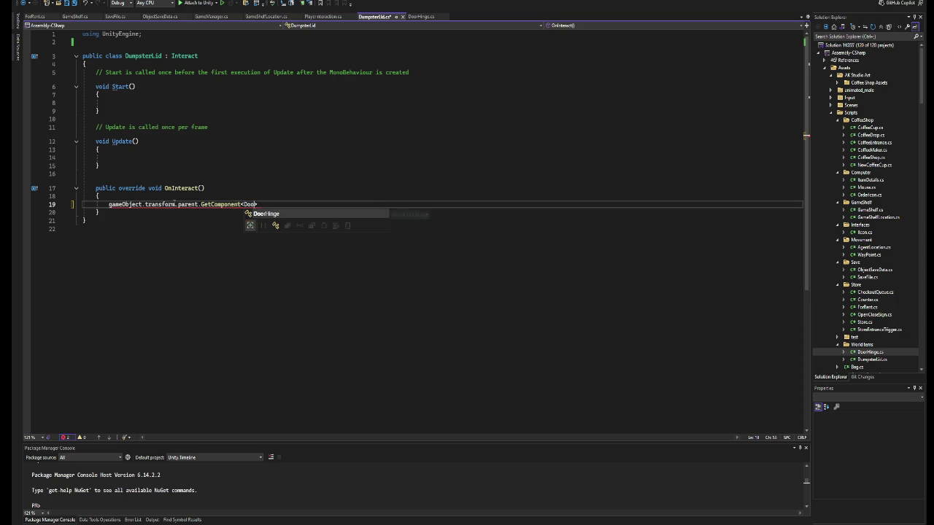
pyautogui.press('Tab')
pyautogui.write('().')
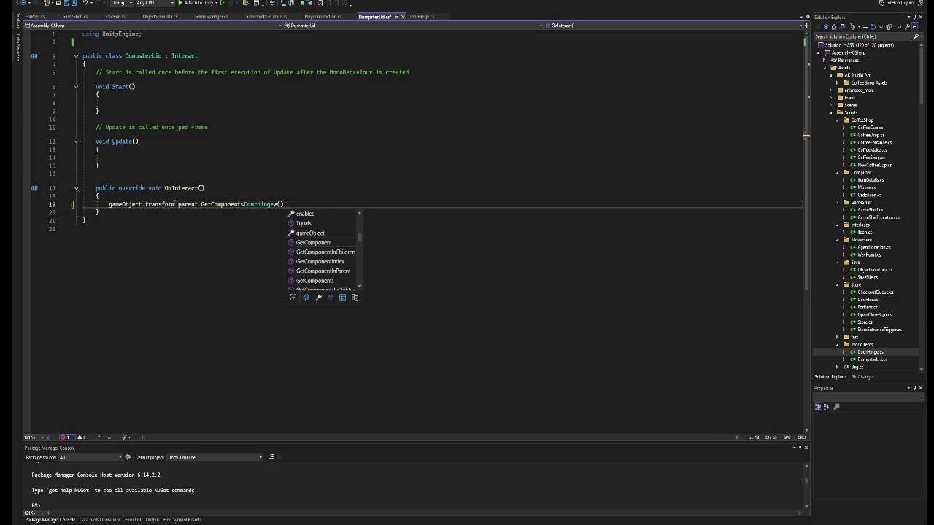
pyautogui.write('On')
pyautogui.press('Tab')
pyautogui.write('();')
# - Add an explanatory comment line above the call, save, and return to Unity
pyautogui.hotkey('ctrl', 'Return')
pyautogui.write('//tric')
pyautogui.write('inte')
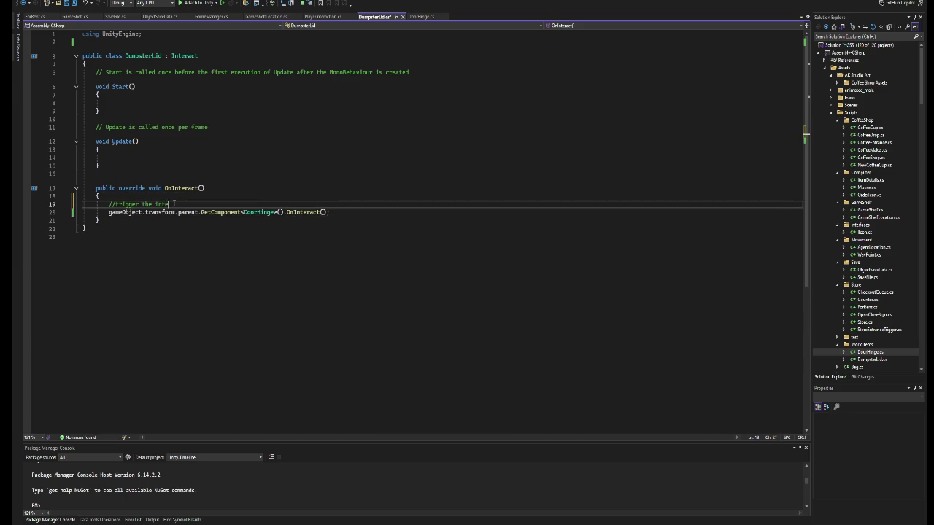
pyautogui.write('ctions but on the hinge itself')
pyautogui.hotkey('ctrl', 's')
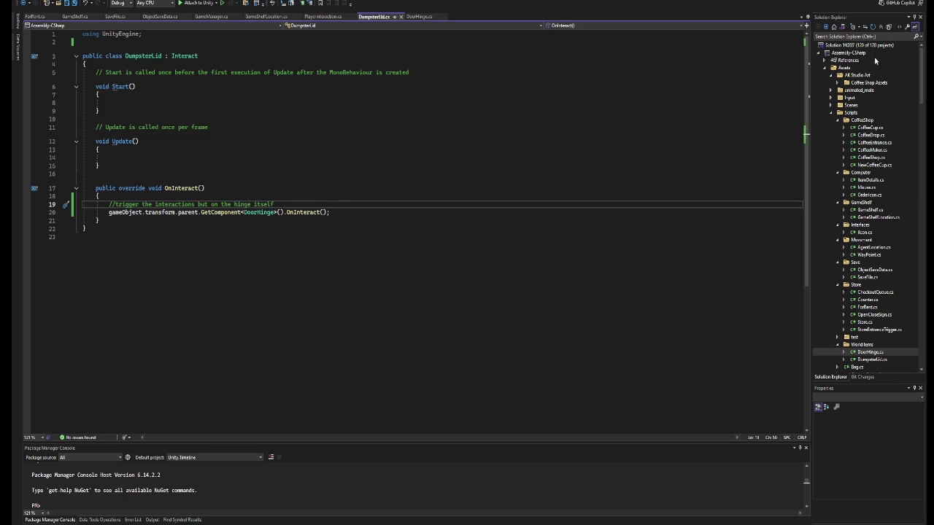
pyautogui.hotkey('alt', 'Tab')
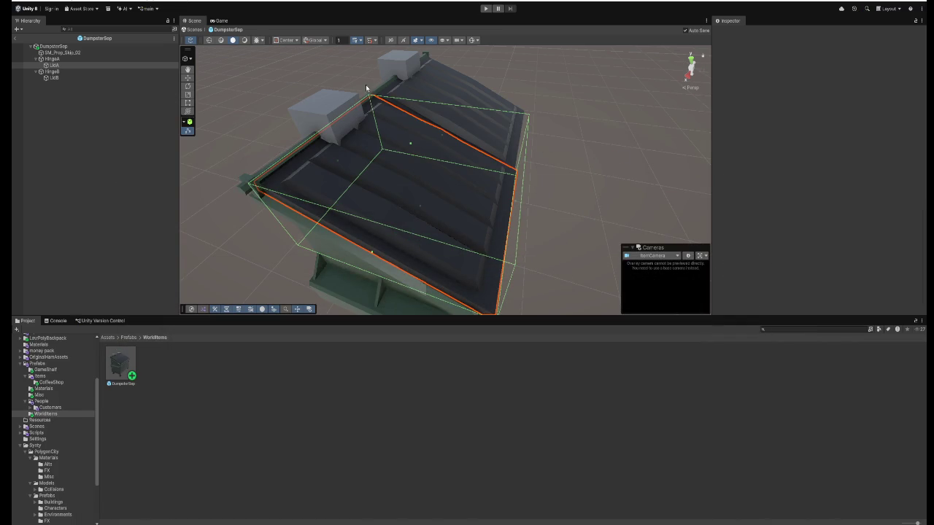
# - Place a DumpsterSep instance on the traffic-light street corner, rotated to Y -81.92
pyautogui.click(195, 30)
pyautogui.moveTo(379, 148)
pyautogui.mouseDown()
pyautogui.moveTo(425, 148)
pyautogui.moveTo(408, 146)
pyautogui.mouseUp()
pyautogui.moveTo(120, 363); pyautogui.dragTo(404, 261)
pyautogui.click(863, 92)
pyautogui.write('0.0')
pyautogui.moveTo(863, 92); pyautogui.dragTo(796, 127)
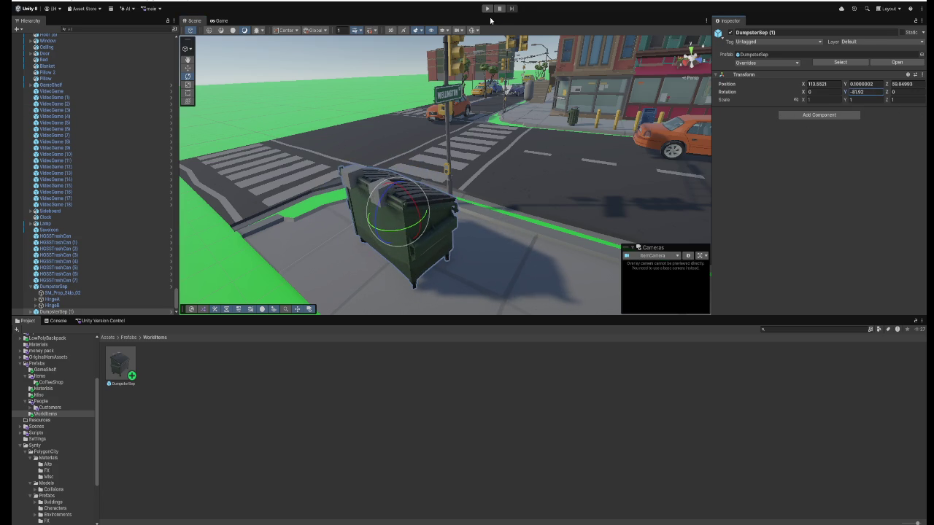
# - Play-test by walking to the dumpster and pressing E to swing its lids open and shut
pyautogui.click(487, 8)
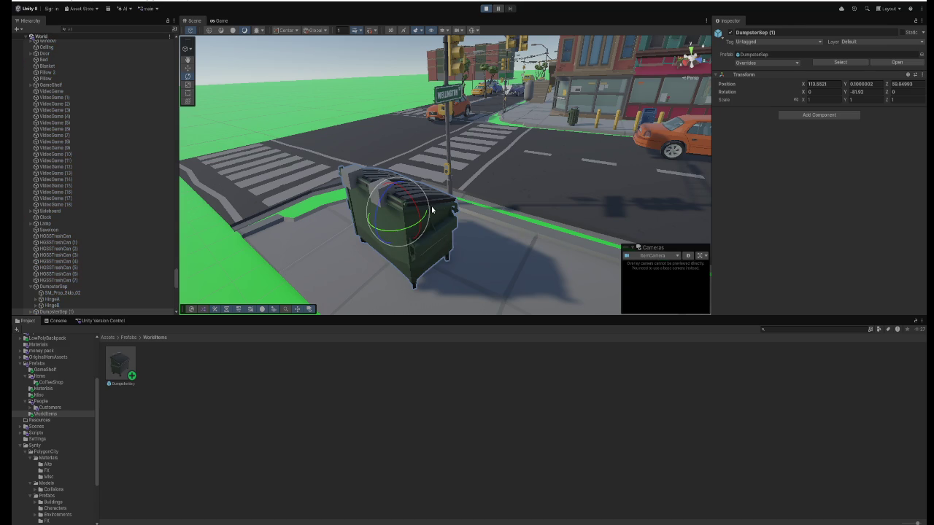
pyautogui.press('w')
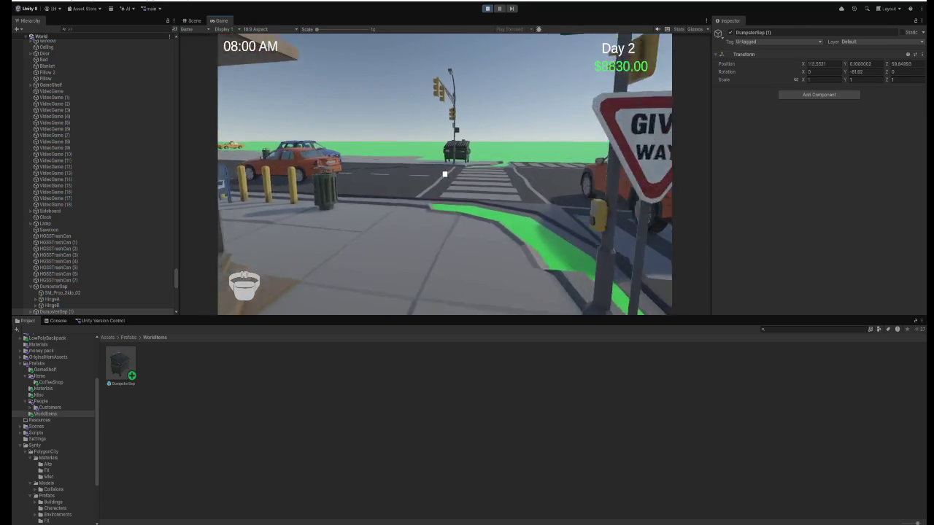
pyautogui.press('w')
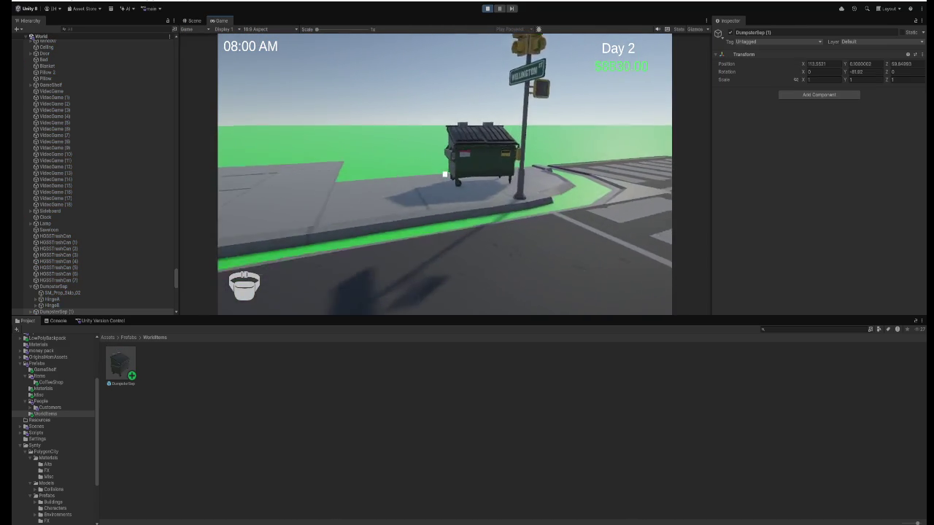
pyautogui.press('e')
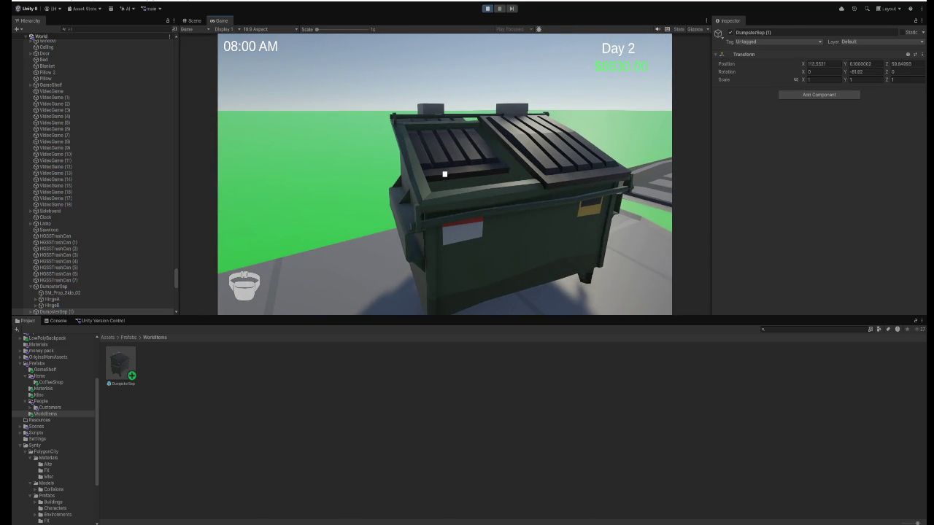
pyautogui.press('e')
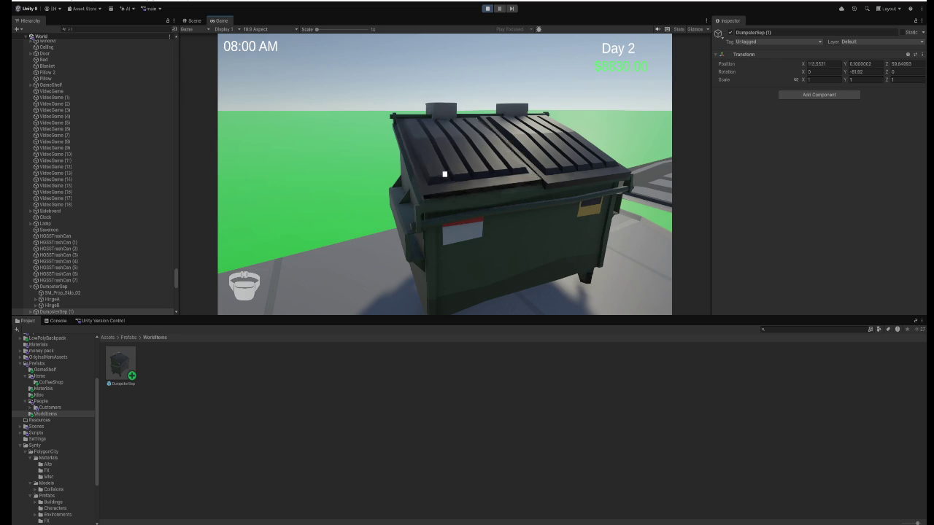
pyautogui.press('w')
pyautogui.press('d')
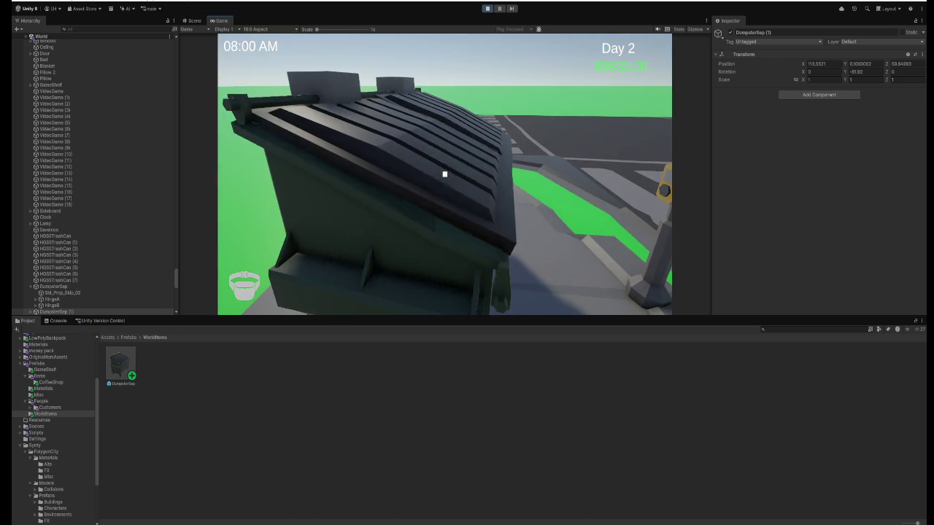
pyautogui.press('s')
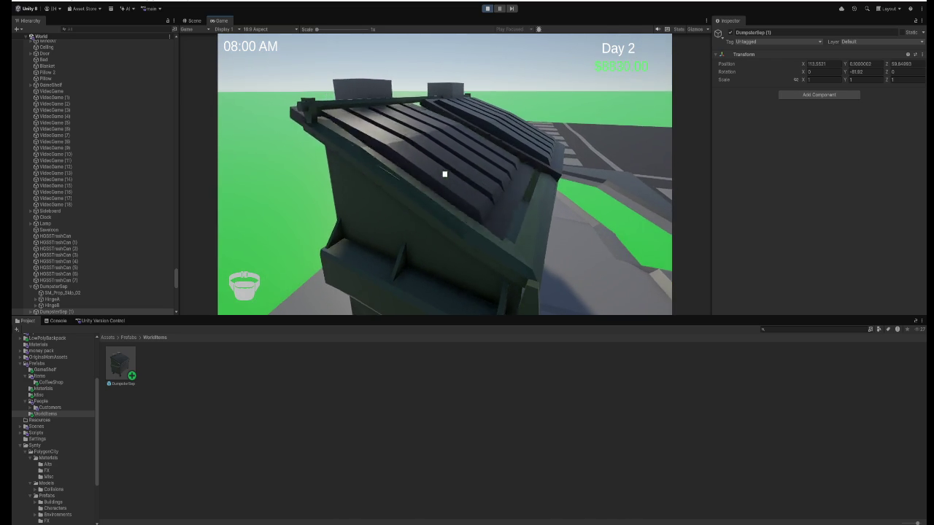
pyautogui.press('w')
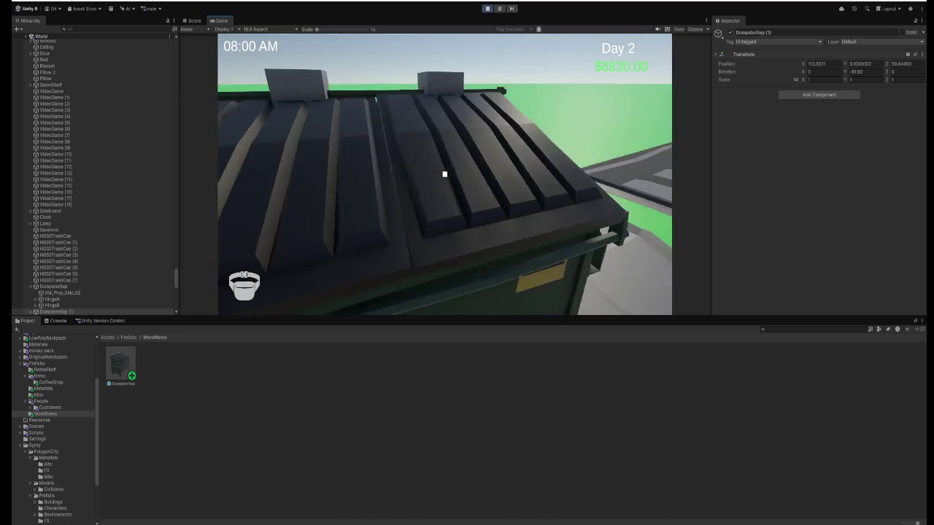
pyautogui.press('s')
pyautogui.press('e')
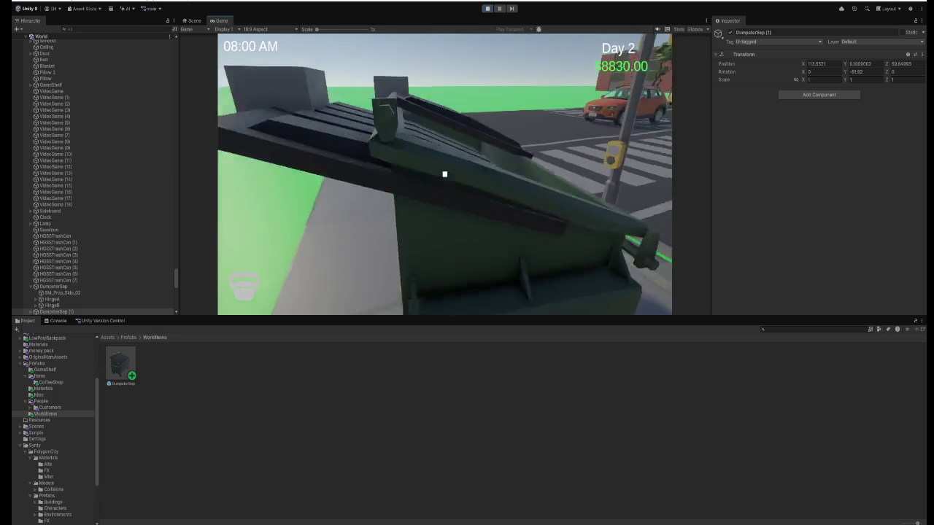
pyautogui.press('e')
pyautogui.press('w')
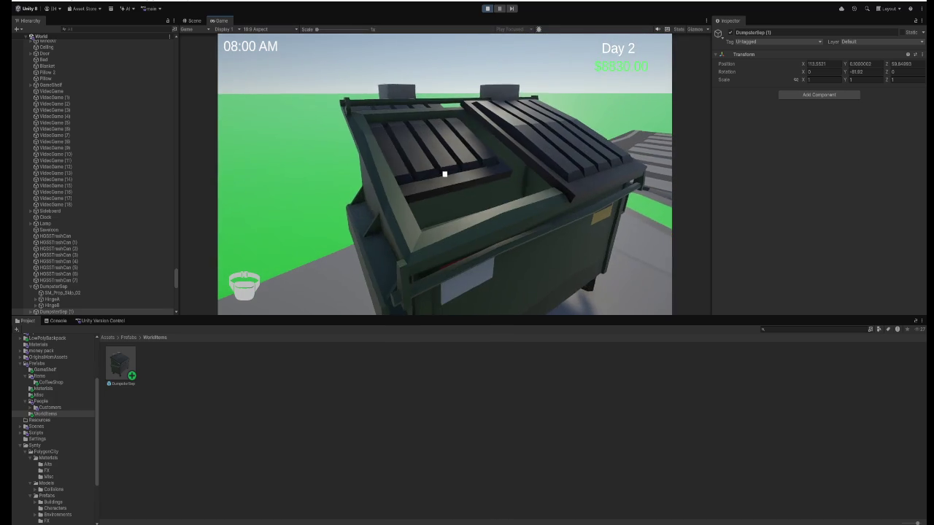
pyautogui.press('e')
pyautogui.press('e')
pyautogui.press('e')
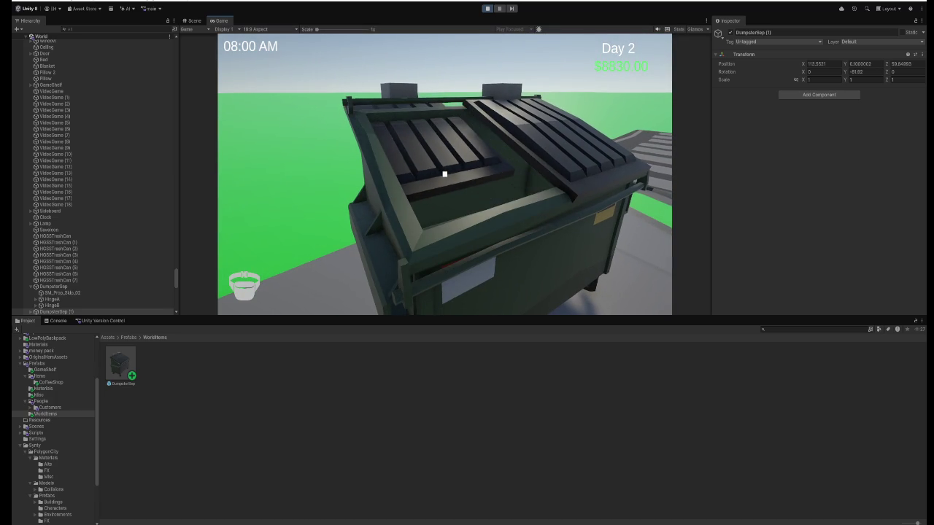
pyautogui.press('e')
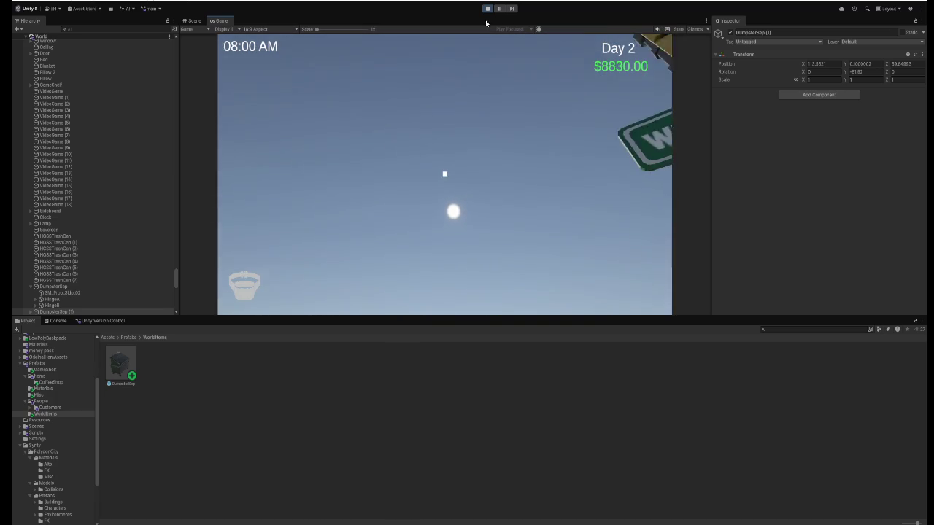
pyautogui.click(487, 8)
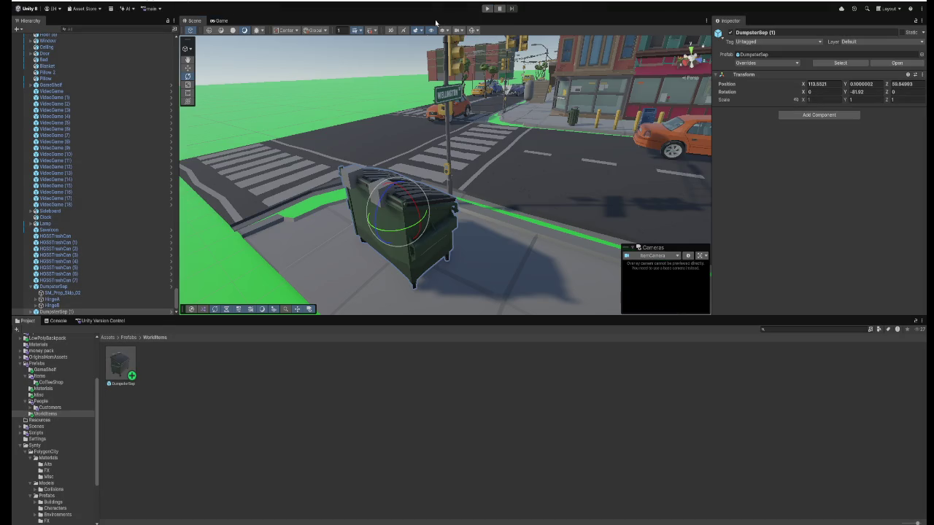
# - Reopen the DumpsterSep prefab, select HingeA, and edit its Door Hinge Open Offset Z field
pyautogui.doubleClick(121, 364)
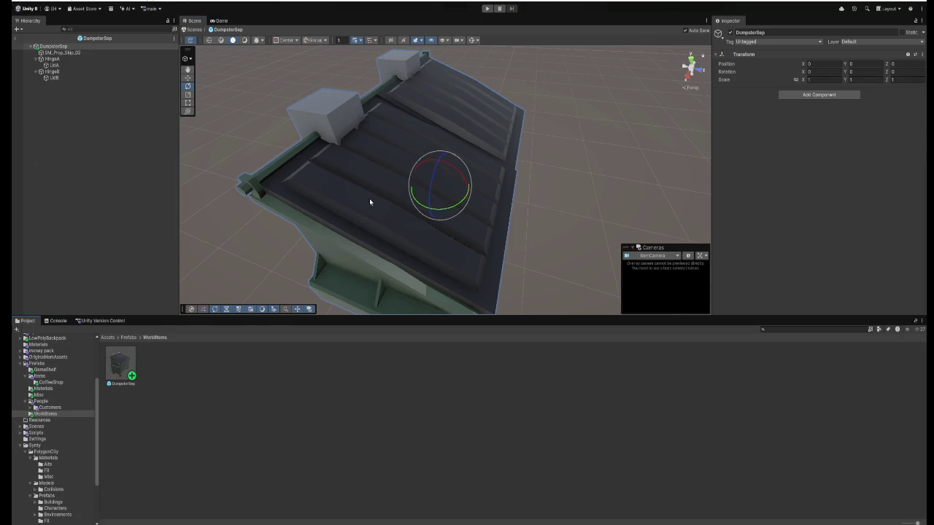
pyautogui.click(69, 61)
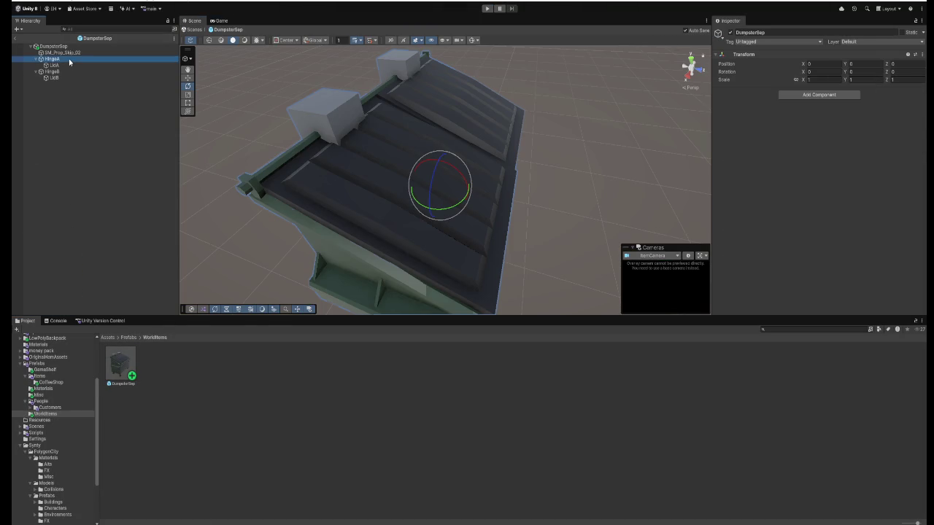
pyautogui.scroll(-8, 835, 215)
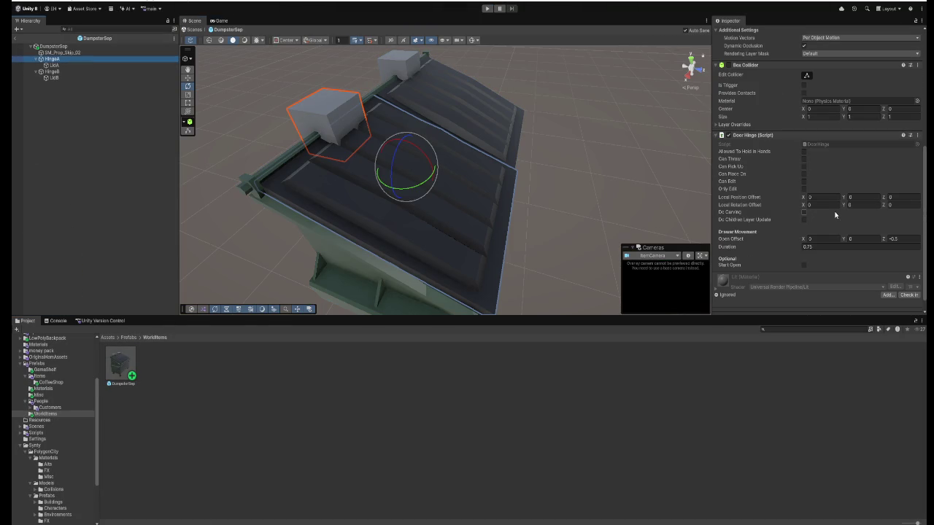
pyautogui.click(909, 239)
pyautogui.click(908, 238)
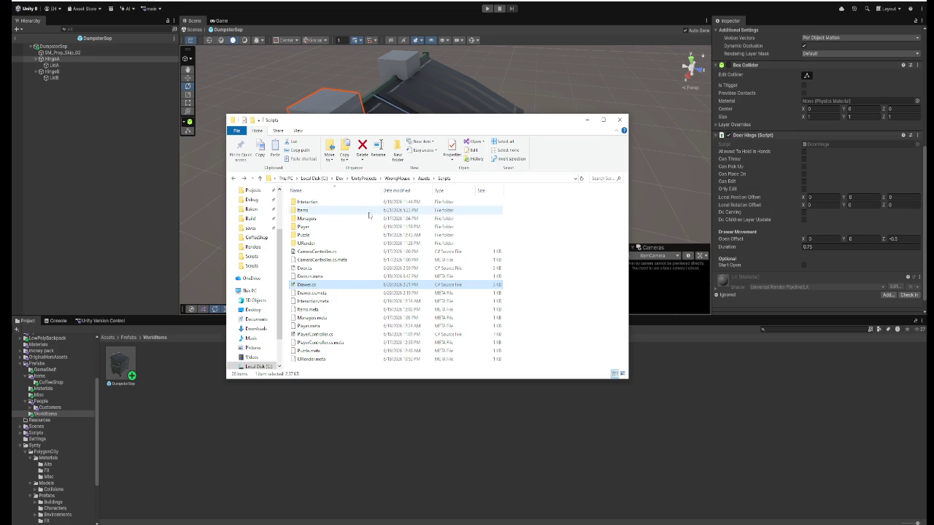
# - Open Door.cs from the Scripts folder in Notepad
pyautogui.click(330, 269)
pyautogui.rightClick(331, 271)
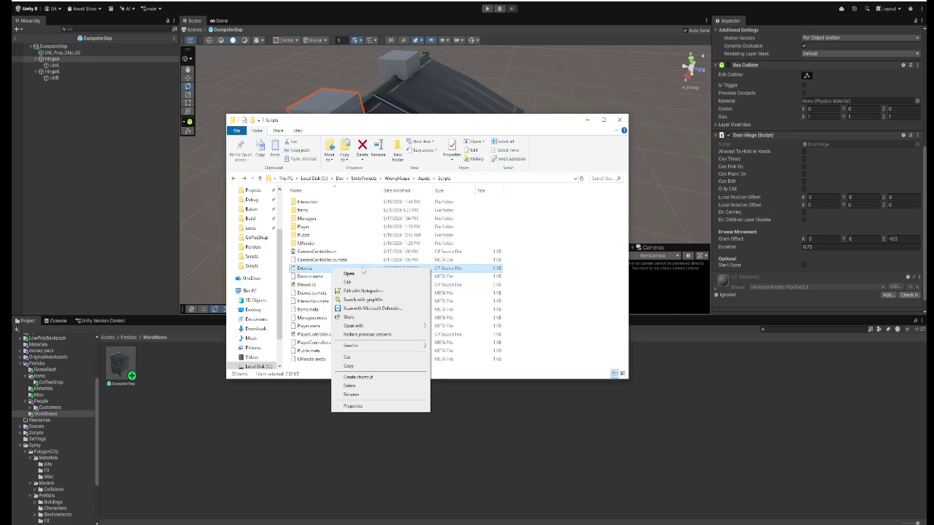
pyautogui.moveTo(363, 327)
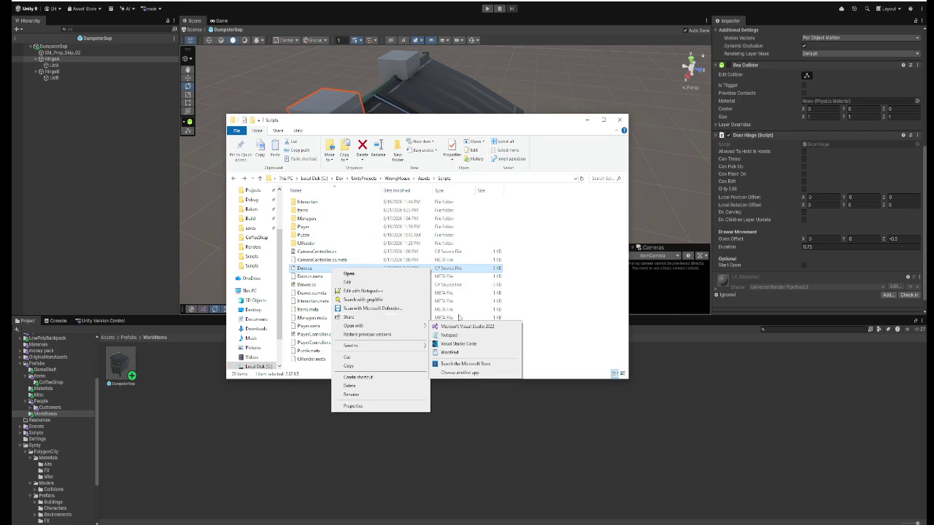
pyautogui.click(467, 329)
# - Select Door's rotation code from the [Header] fields through Open and Close, then minimize Notepad
pyautogui.scroll(-20, 299, 284)
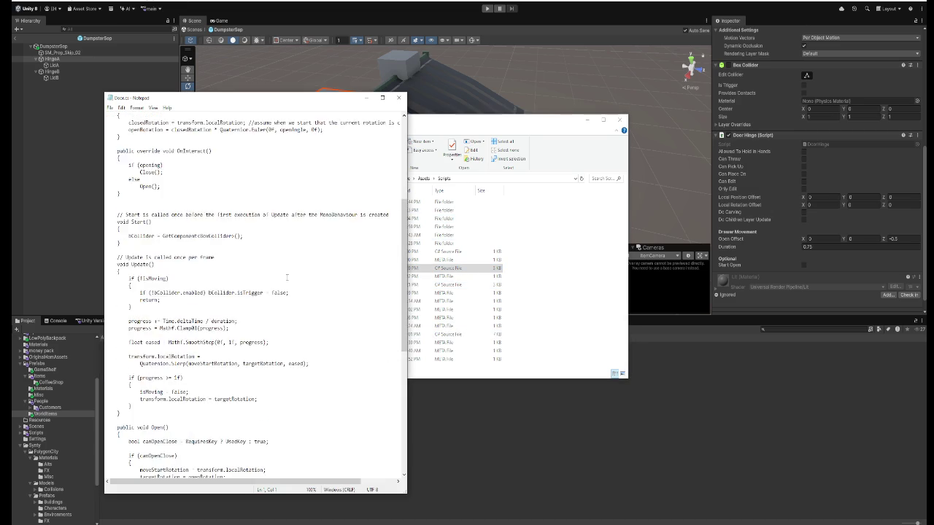
pyautogui.scroll(-3, 277, 277)
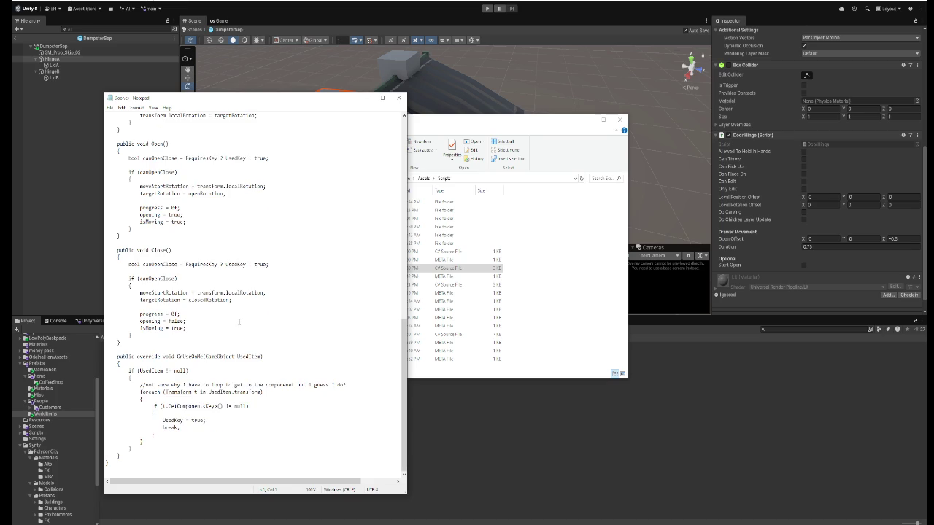
pyautogui.scroll(5, 243, 330)
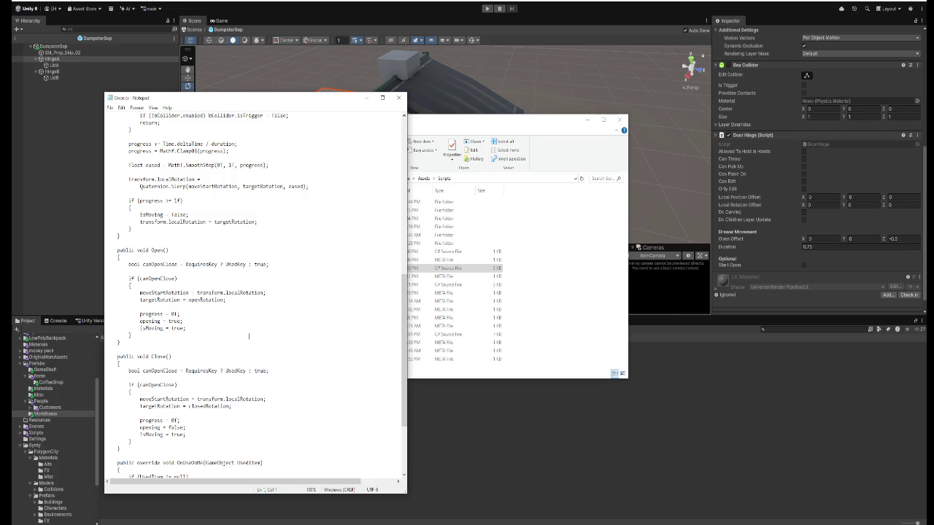
pyautogui.scroll(5, 249, 336)
pyautogui.scroll(6, 247, 338)
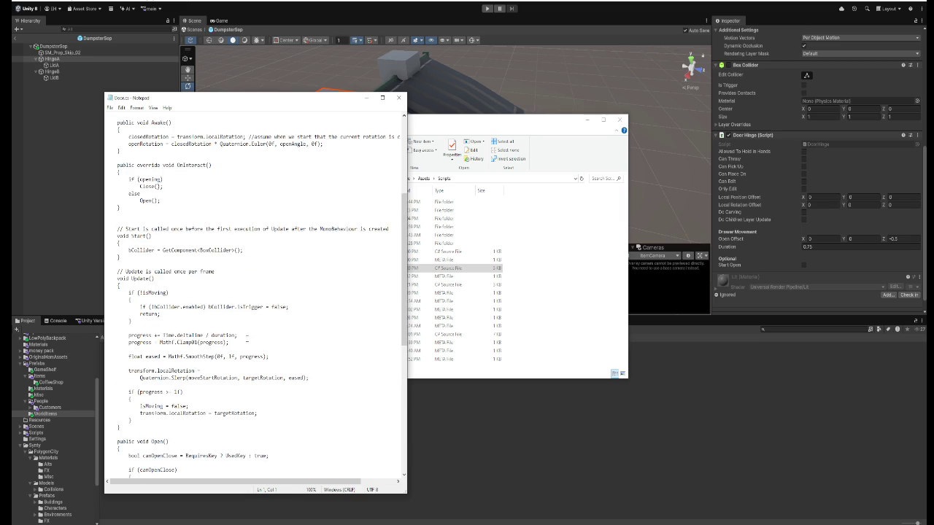
pyautogui.scroll(6, 240, 337)
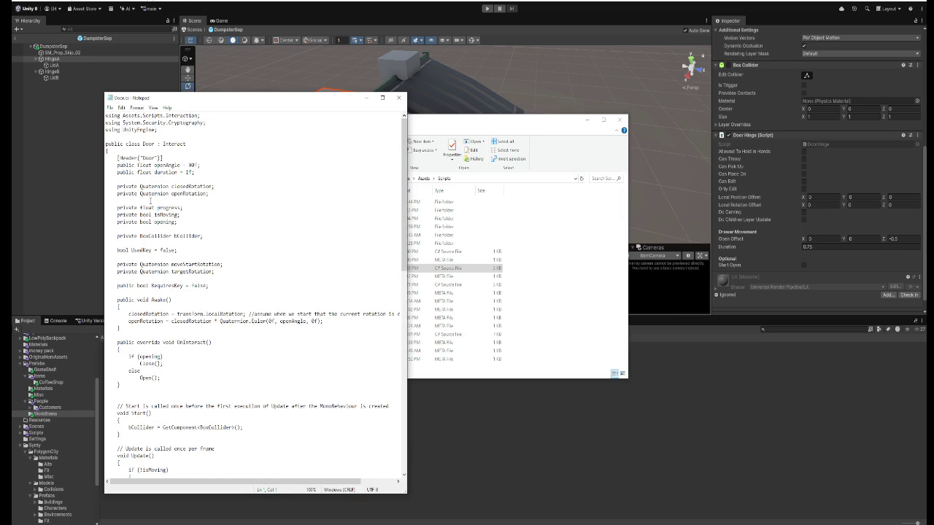
pyautogui.moveTo(117, 157)
pyautogui.mouseDown()
pyautogui.moveTo(267, 211)
pyautogui.moveTo(305, 254)
pyautogui.moveTo(292, 251)
pyautogui.moveTo(292, 223)
pyautogui.moveTo(307, 339)
pyautogui.mouseUp()
pyautogui.scroll(-3, 279, 233)
pyautogui.scroll(-5, 288, 241)
pyautogui.scroll(-3, 305, 255)
pyautogui.scroll(-4, 299, 248)
pyautogui.scroll(-9, 294, 241)
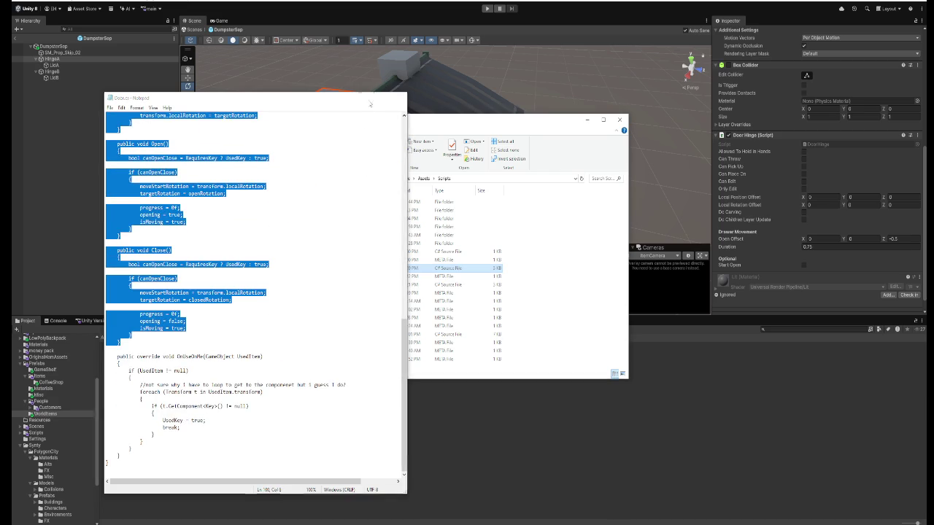
pyautogui.click(365, 97)
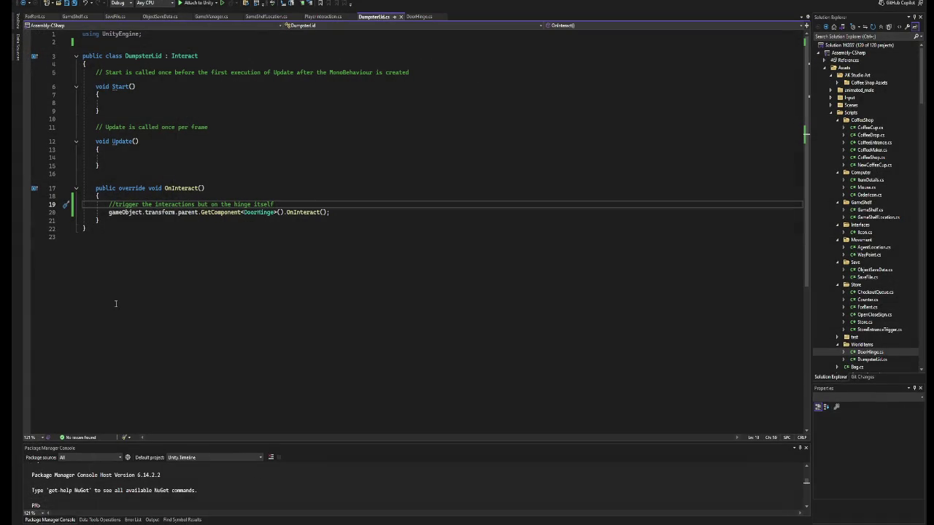
# - In DoorHinge.cs, paste the door rotation code over the drawer movement code (openAngle 90, duration 1)
pyautogui.click(419, 16)
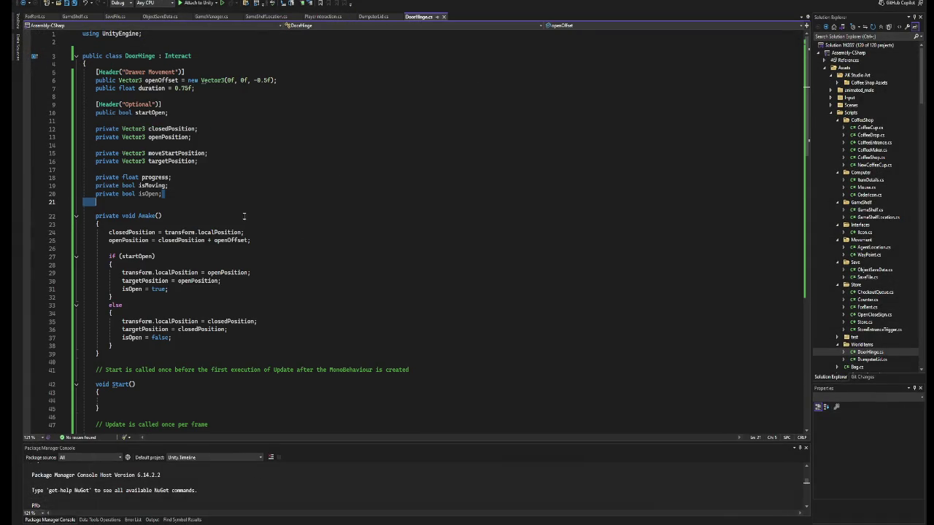
pyautogui.moveTo(96, 81)
pyautogui.mouseDown()
pyautogui.moveTo(345, 180)
pyautogui.moveTo(371, 366)
pyautogui.mouseUp()
pyautogui.scroll(-4, 344, 182)
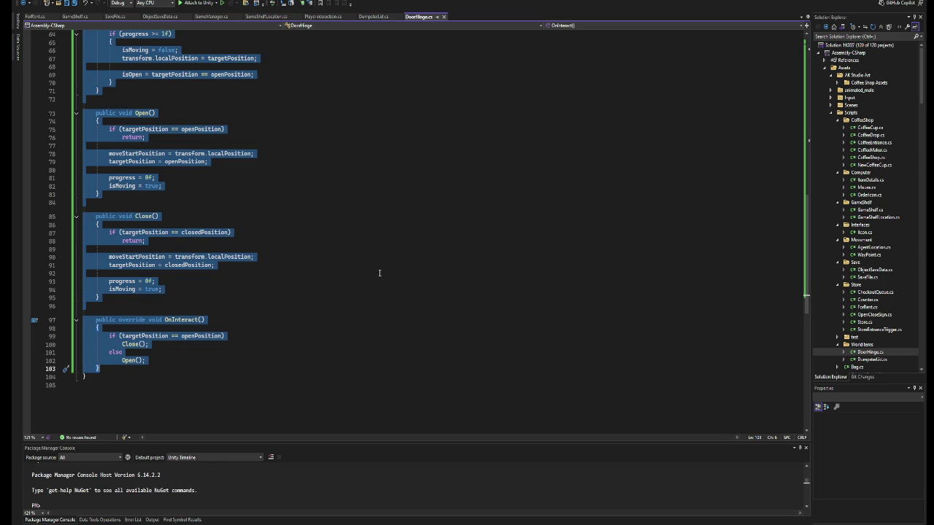
pyautogui.hotkey('ctrl', 'v')
pyautogui.scroll(-2, 378, 272)
pyautogui.scroll(18, 376, 271)
pyautogui.click(438, 201)
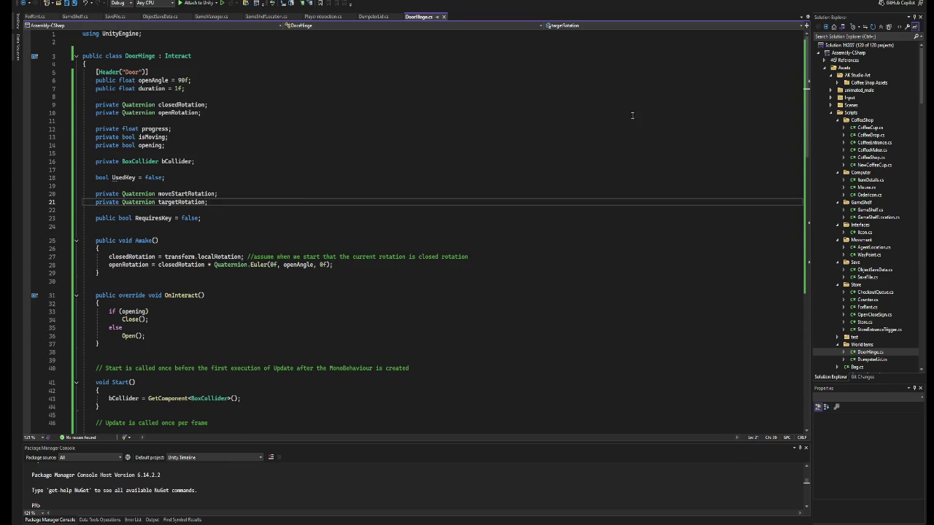
pyautogui.hotkey('alt', 'Tab')
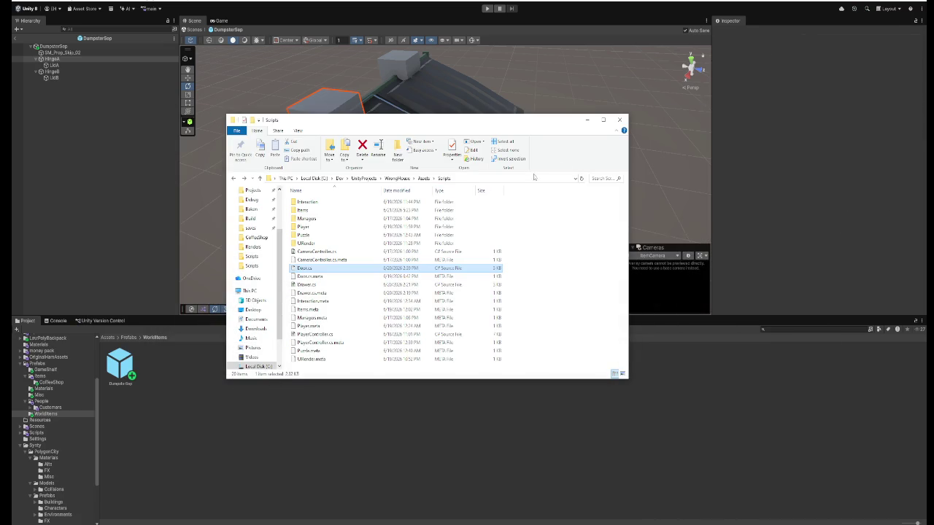
# - Play-test the scene, walking to the dumpster and swinging its lid open, then stop Play
pyautogui.click(588, 119)
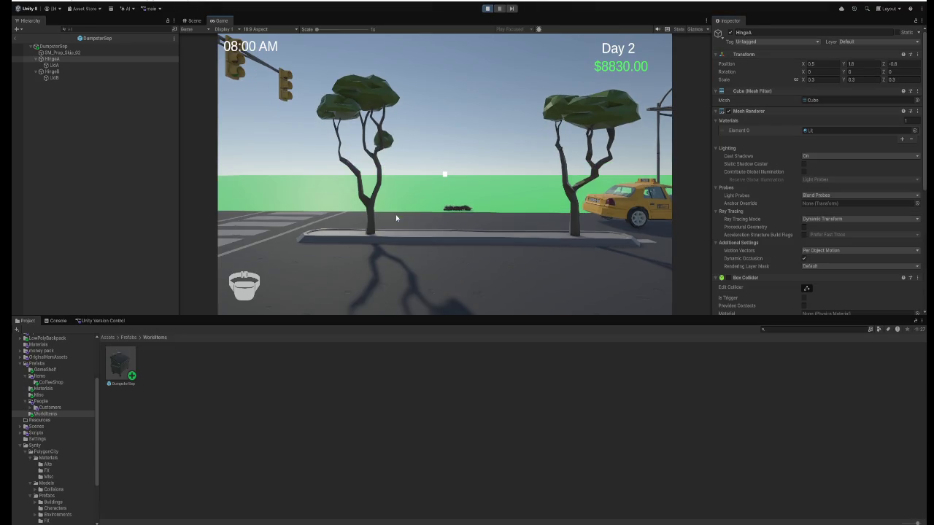
pyautogui.click(395, 214)
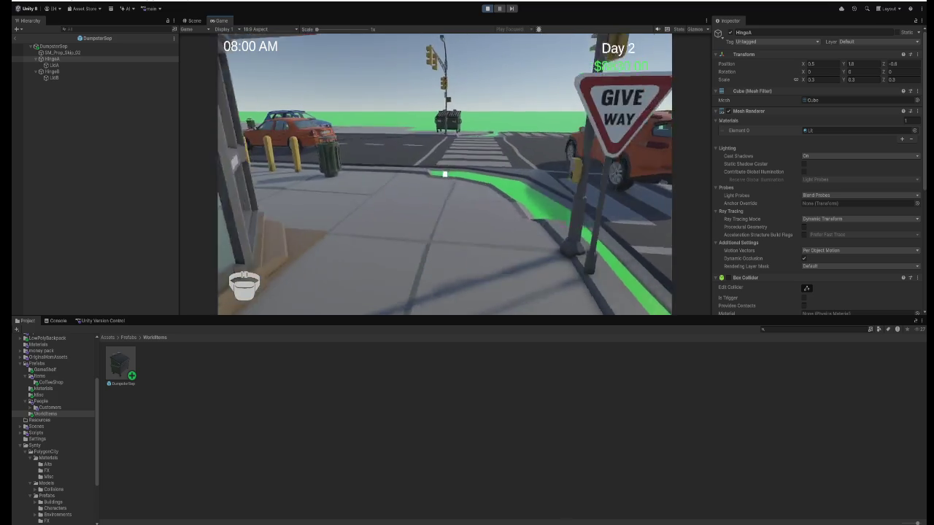
pyautogui.press('w')
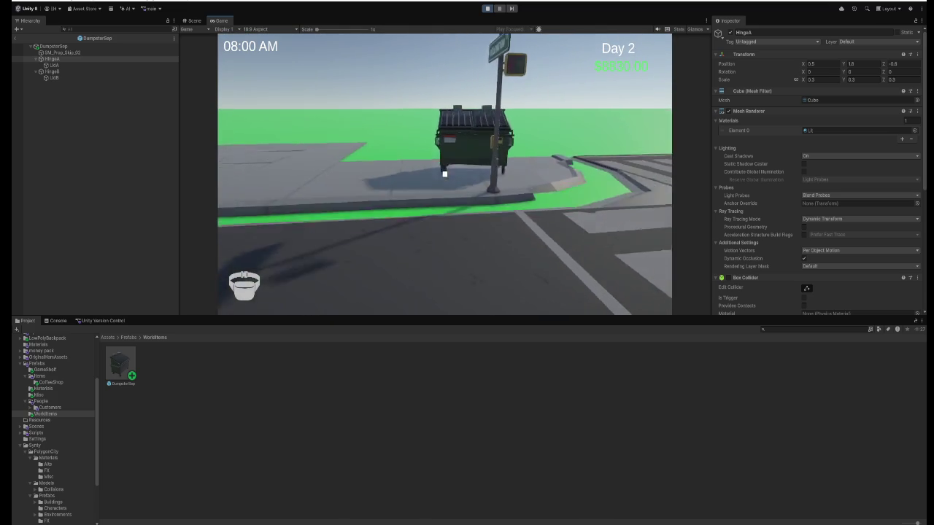
pyautogui.press('w')
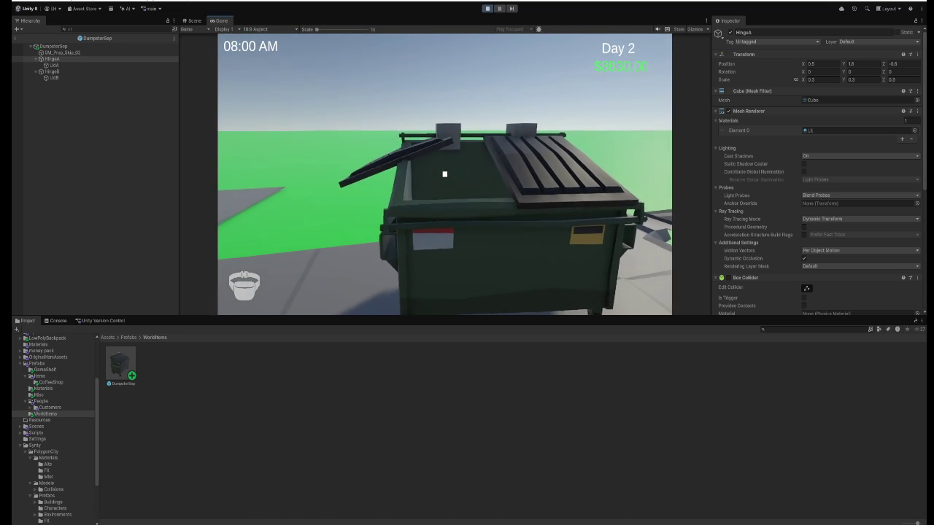
pyautogui.press('s')
pyautogui.click(488, 8)
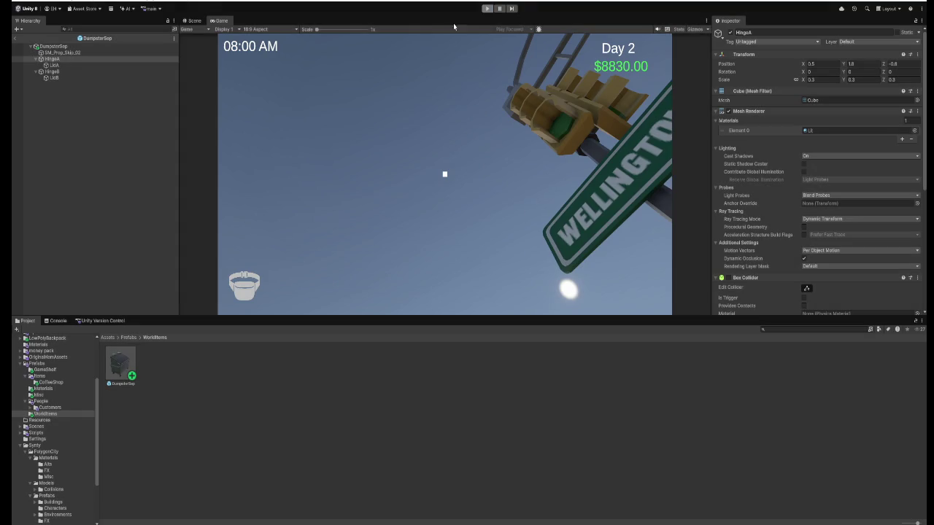
# - Select HingeA and check its Door Hinge settings: Open Angle 90, Duration 0.75
pyautogui.click(52, 72)
pyautogui.click(51, 59)
pyautogui.scroll(-3, 863, 183)
pyautogui.scroll(-3, 863, 182)
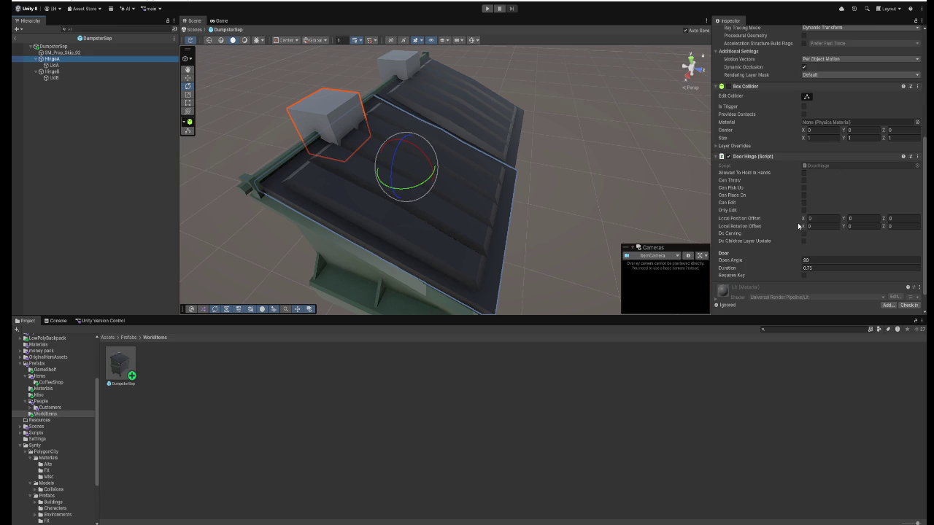
# - Delete the RequiresKey field declaration from DoorHinge.cs and save the script
pyautogui.click(817, 259)
pyautogui.write('-90')
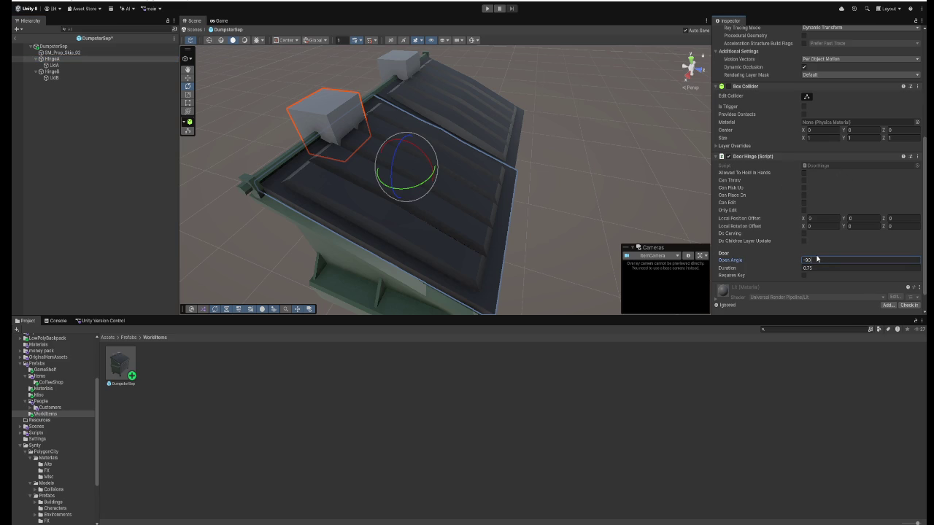
pyautogui.write('90f;')
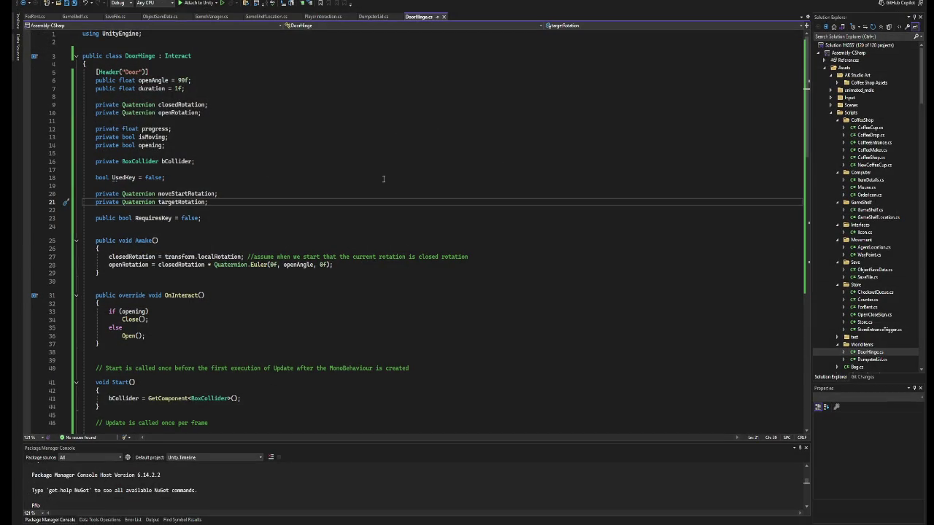
pyautogui.scroll(-2, 403, 223)
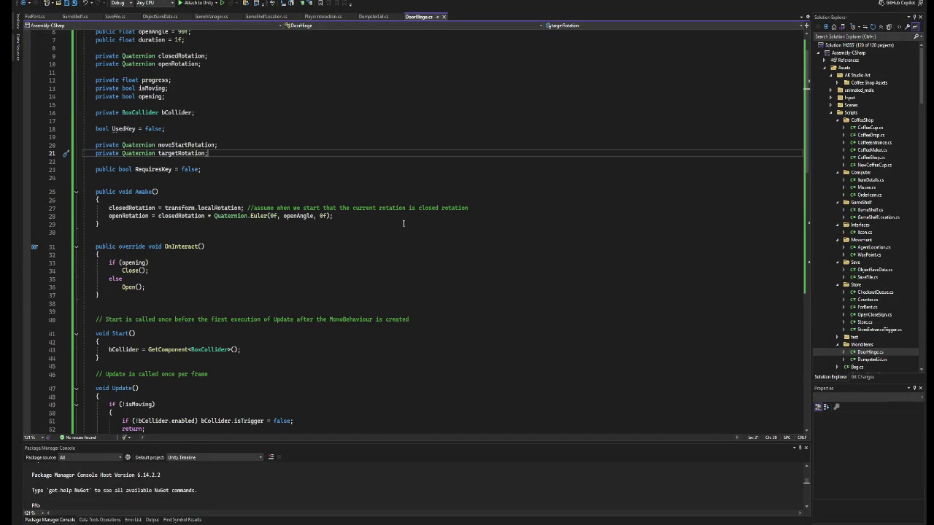
pyautogui.moveTo(202, 169); pyautogui.dragTo(90, 169)
pyautogui.press('BackSpace')
pyautogui.press('BackSpace')
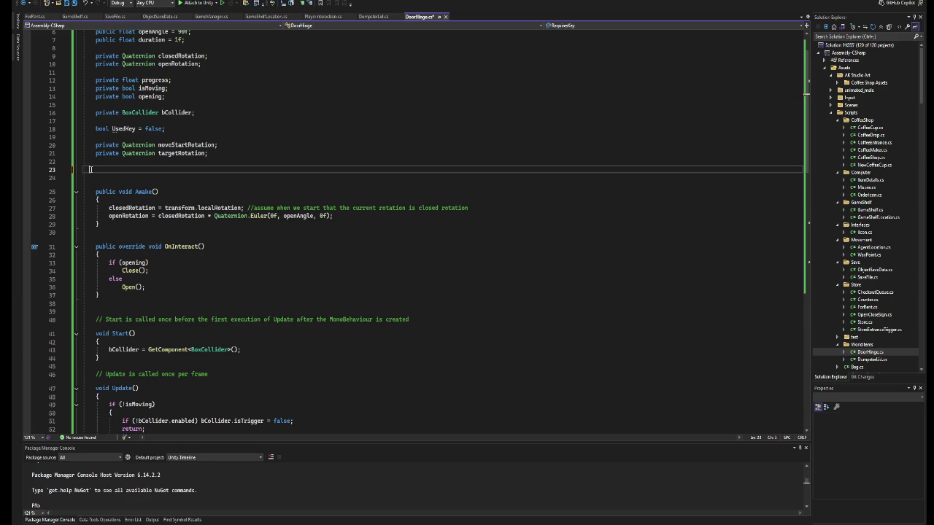
pyautogui.press('Delete')
pyautogui.press('Down')
pyautogui.press('End')
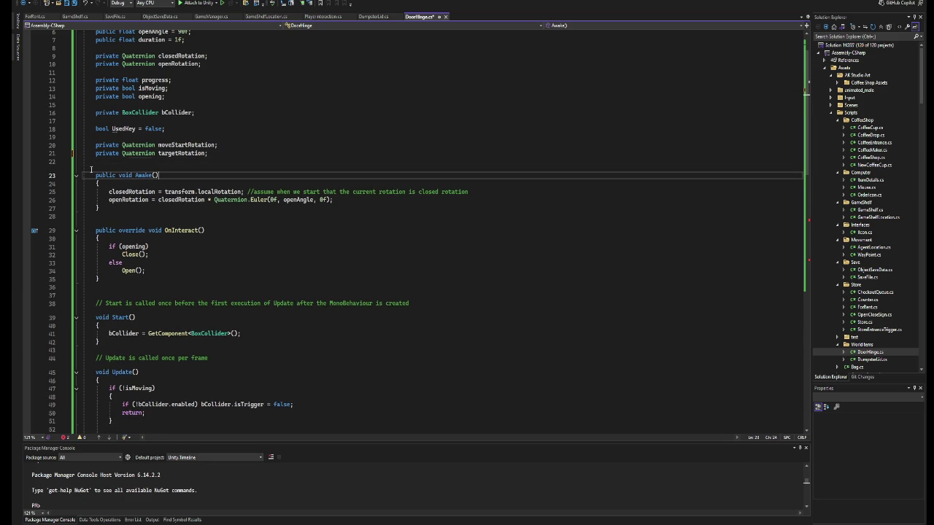
pyautogui.hotkey('ctrl', 's')
# - Replace the key checks so canOpenClose = true in both Open() and Close()
pyautogui.scroll(-13, 202, 146)
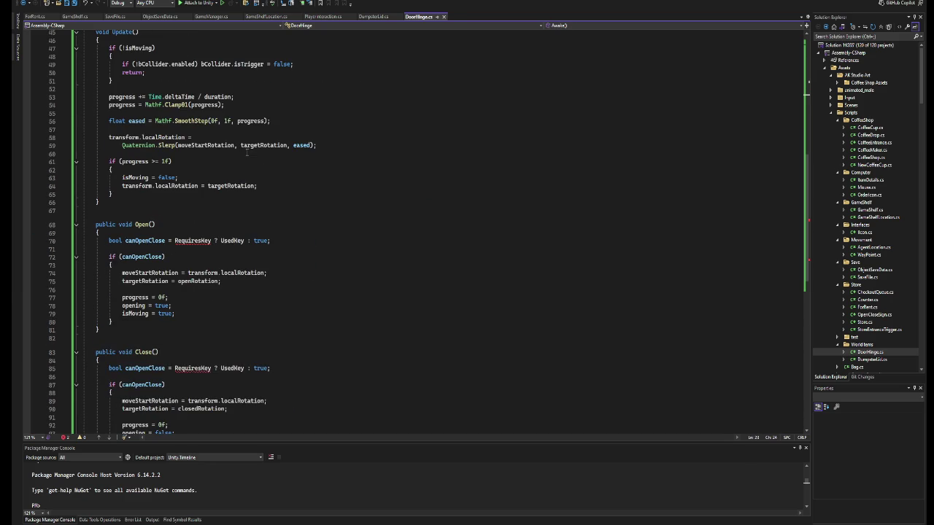
pyautogui.scroll(-2, 247, 153)
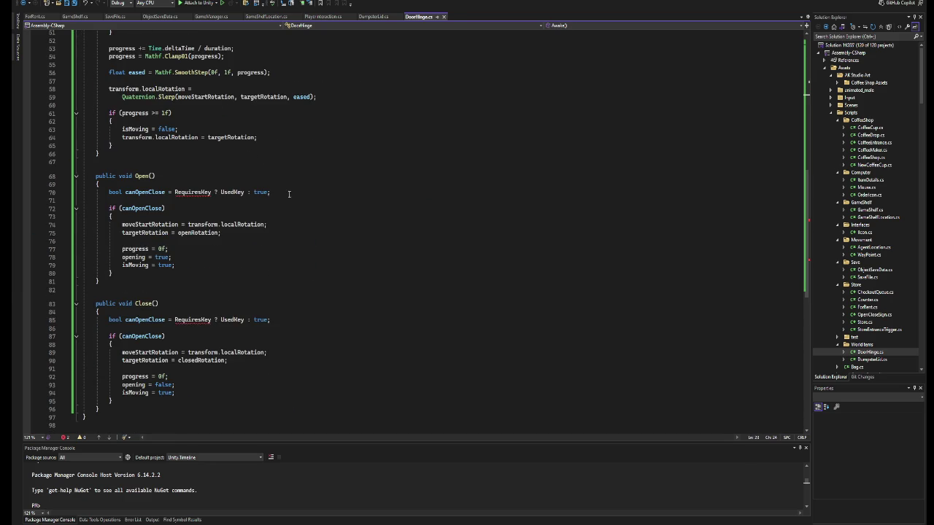
pyautogui.moveTo(270, 191); pyautogui.dragTo(177, 192)
pyautogui.press('BackSpace')
pyautogui.write('true')
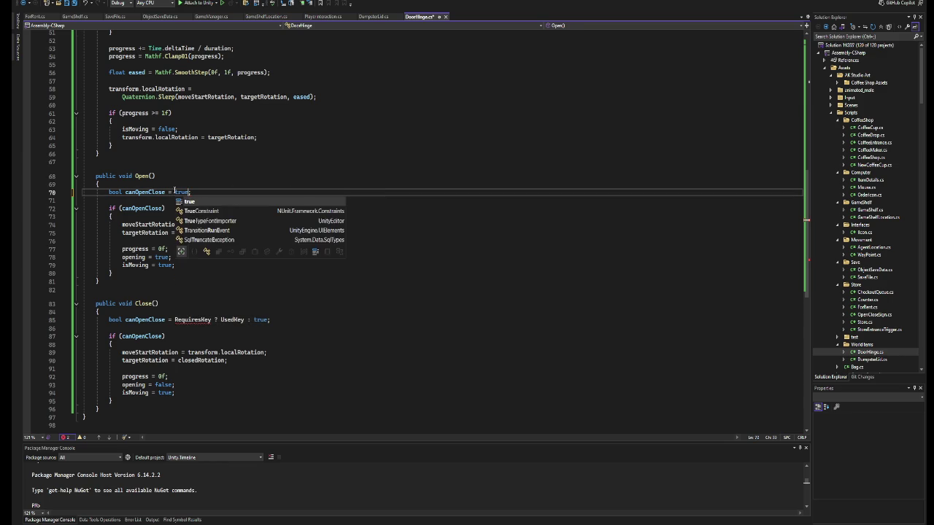
pyautogui.moveTo(269, 320); pyautogui.dragTo(174, 321)
pyautogui.press('BackSpace')
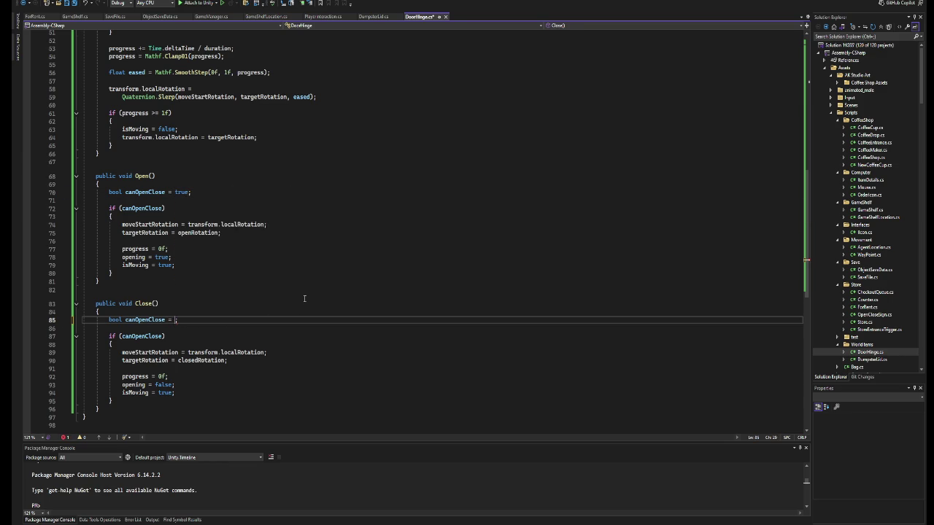
pyautogui.write('true')
# - Change the open rotation to Quaternion.Euler(openAngle, 0f, 0f)
pyautogui.scroll(4, 305, 298)
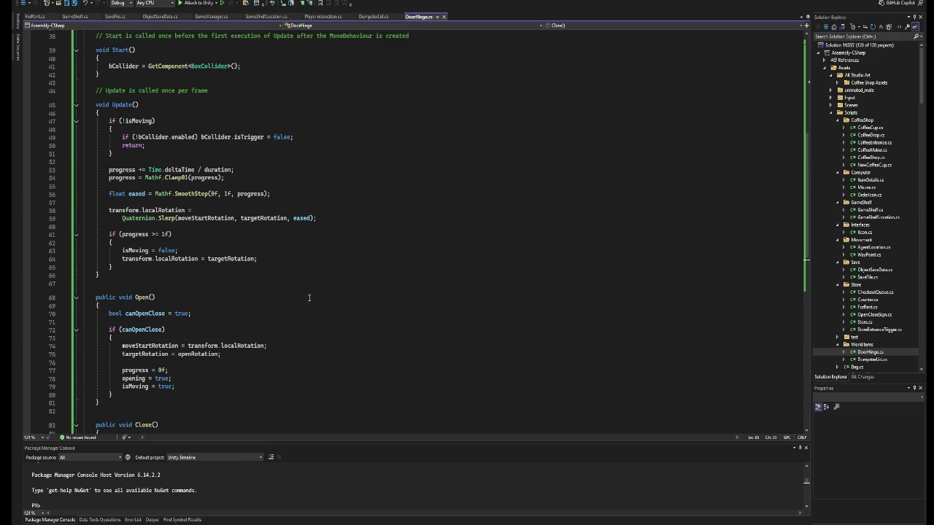
pyautogui.scroll(1, 308, 298)
pyautogui.click(208, 242)
pyautogui.scroll(2, 372, 291)
pyautogui.scroll(7, 372, 291)
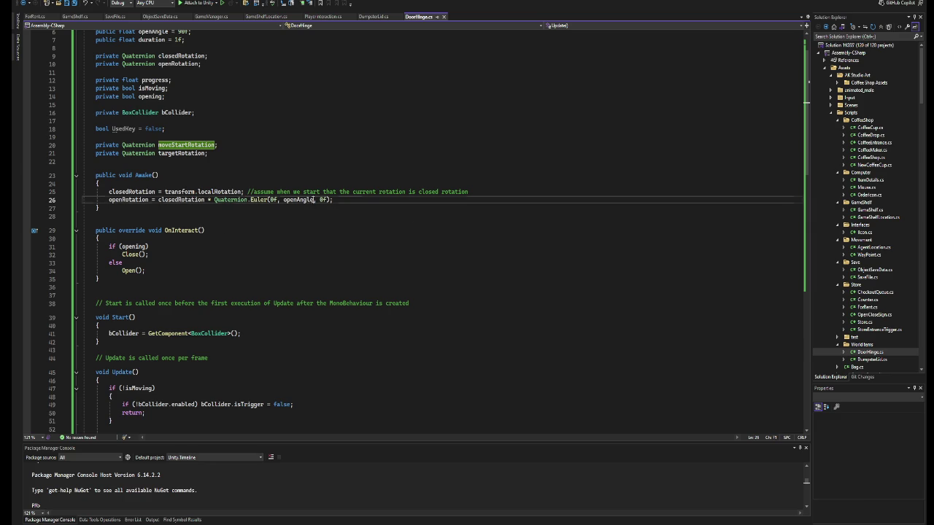
pyautogui.doubleClick(288, 200)
pyautogui.hotkey('ctrl', 'c')
pyautogui.click(284, 203)
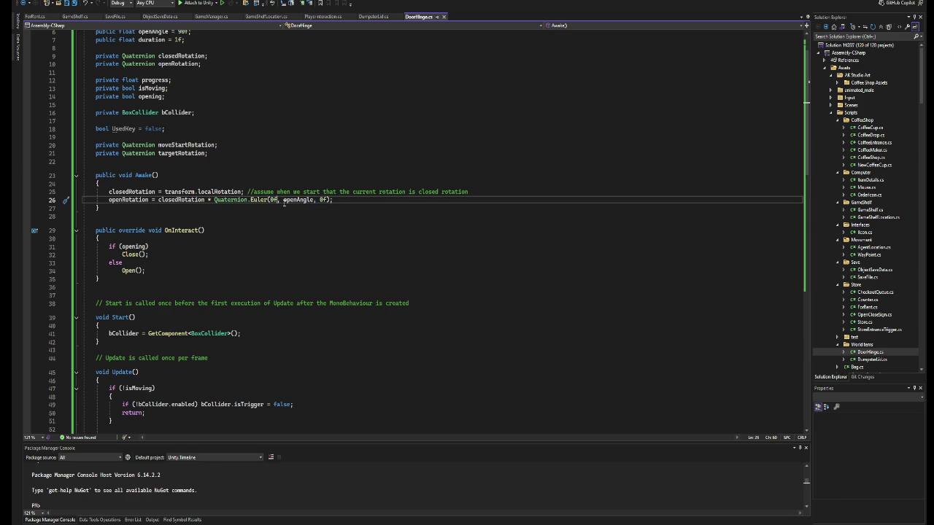
pyautogui.press('BackSpace')
pyautogui.press('BackSpace')
pyautogui.hotkey('ctrl', 'v')
pyautogui.press('BackSpace')
pyautogui.press('BackSpace')
pyautogui.press('BackSpace')
pyautogui.write('0f')
pyautogui.press('Escape')
# - Search the file for Quaternion.Euler, then return to Unity and start Play mode
pyautogui.click(305, 137)
pyautogui.hotkey('ctrl', 'f')
pyautogui.write('Quaternion.Euler')
pyautogui.press('Return')
pyautogui.press('Return')
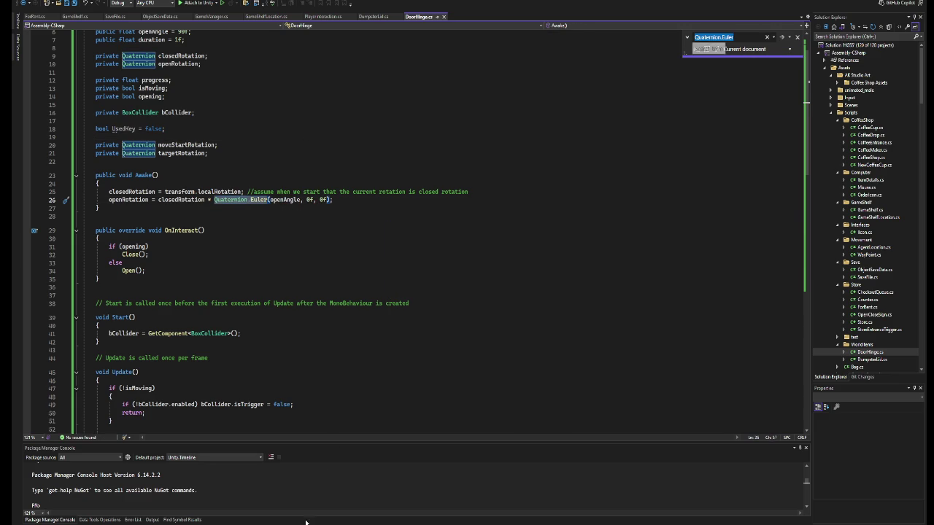
pyautogui.hotkey('alt', 'Tab')
pyautogui.click(487, 8)
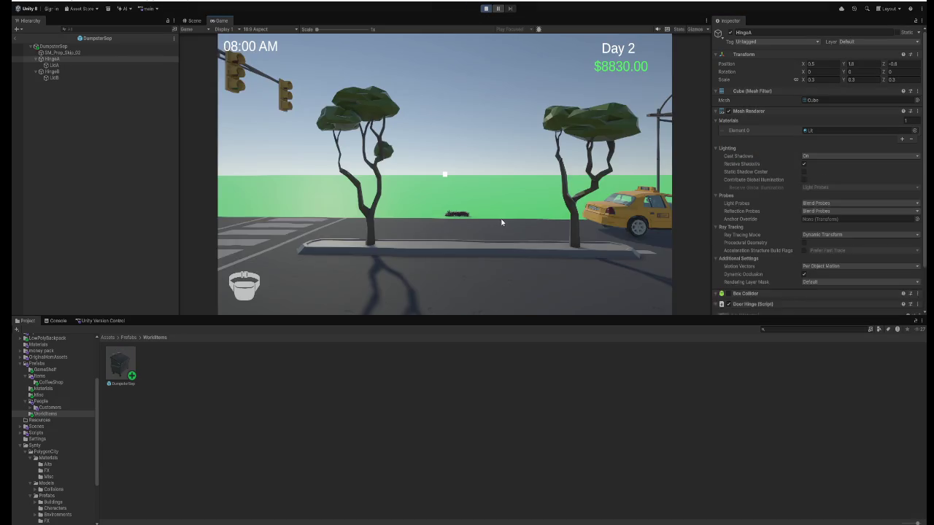
# - Walk up to the dumpster, open its lid with E, then close it again
pyautogui.click(501, 222)
pyautogui.press('w')
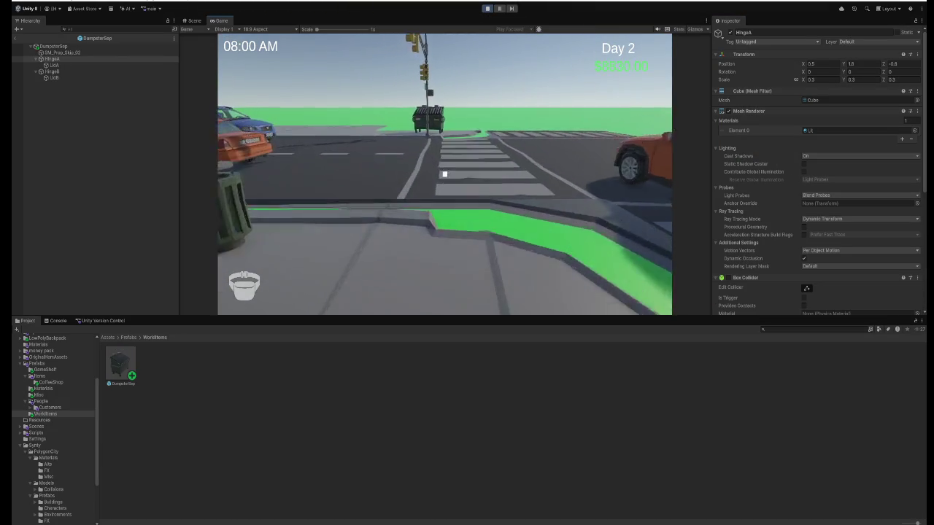
pyautogui.press('w')
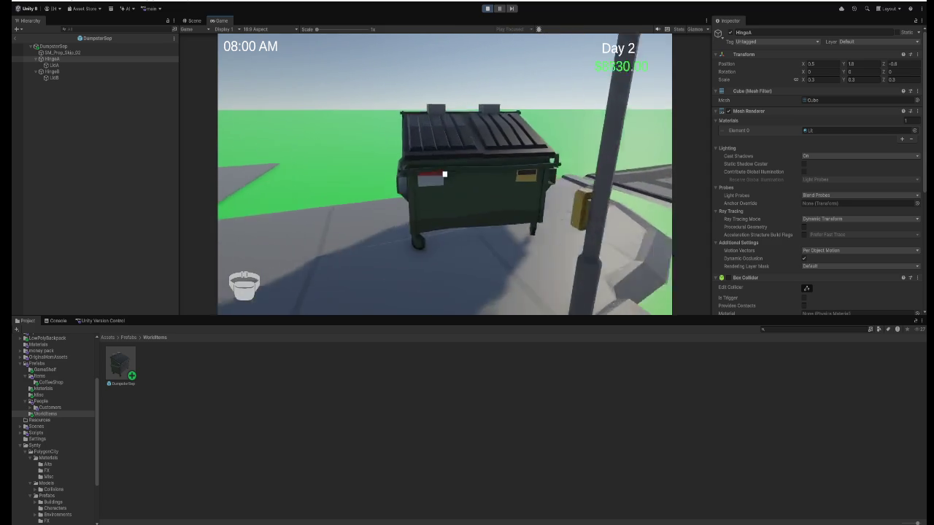
pyautogui.press('e')
pyautogui.press('w')
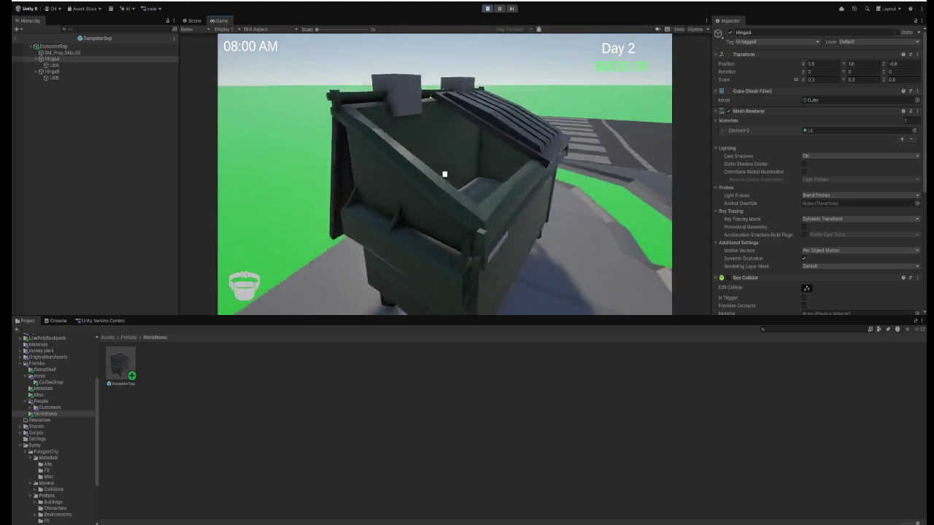
pyautogui.press('e')
pyautogui.press('s')
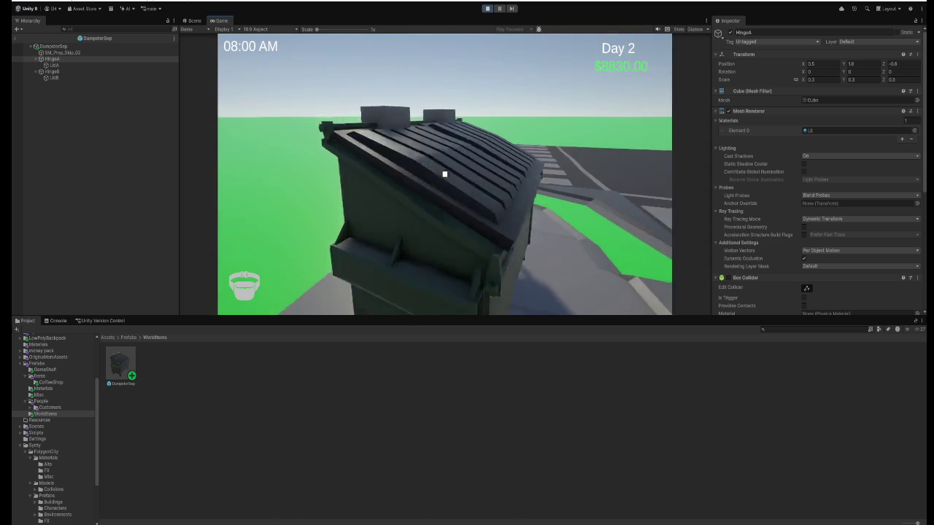
# - Exit play mode and go to HingeA's Open Angle field in the Door Hinge component
pyautogui.hotkey('ctrl', 'p')
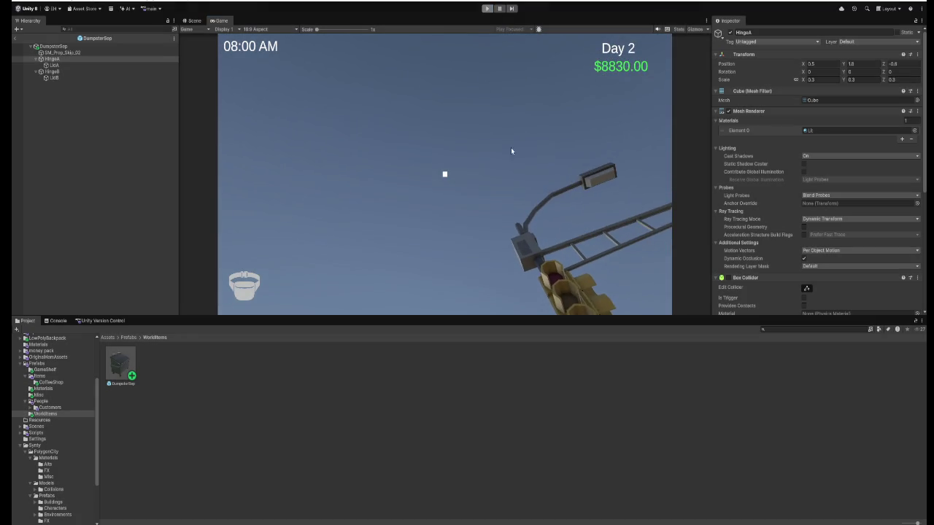
pyautogui.scroll(-1, 838, 230)
pyautogui.scroll(-5, 839, 232)
pyautogui.click(825, 242)
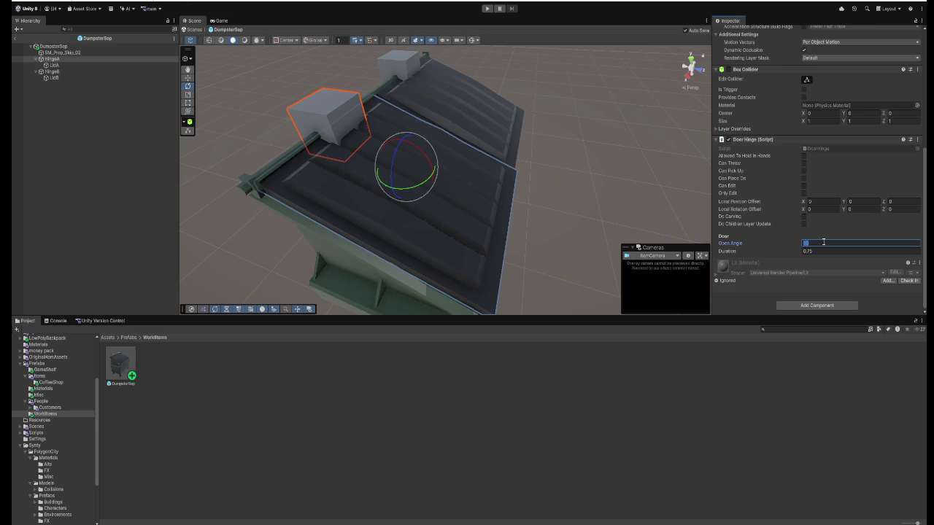
# - Commit -90 as HingeA's Open Angle and enter Play mode
pyautogui.write('-90')
pyautogui.press('Return')
pyautogui.click(488, 8)
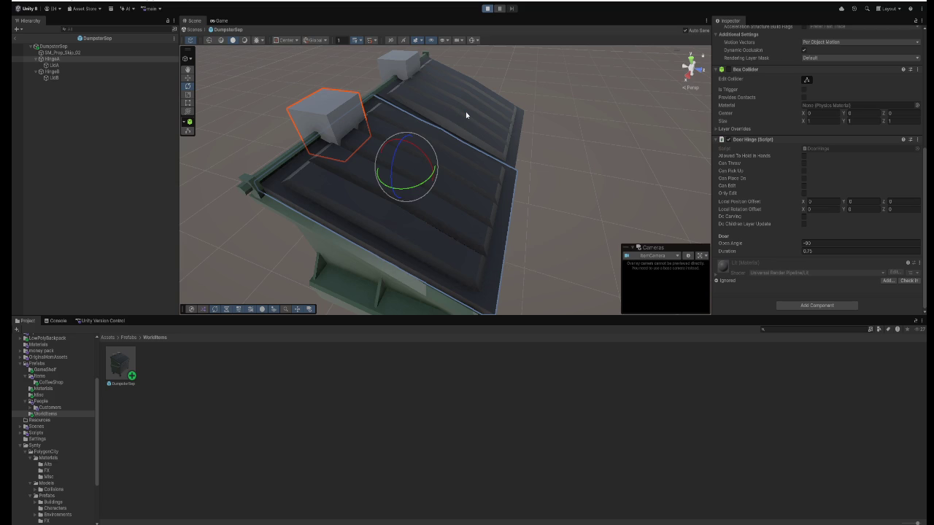
# - Walk to the dumpster, open and close the lid, then stop Play
pyautogui.press('w')
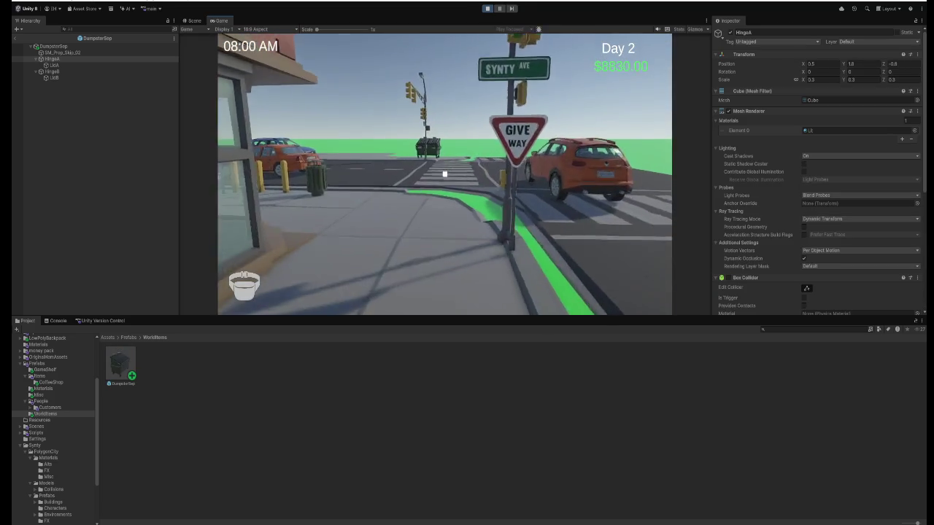
pyautogui.press('w')
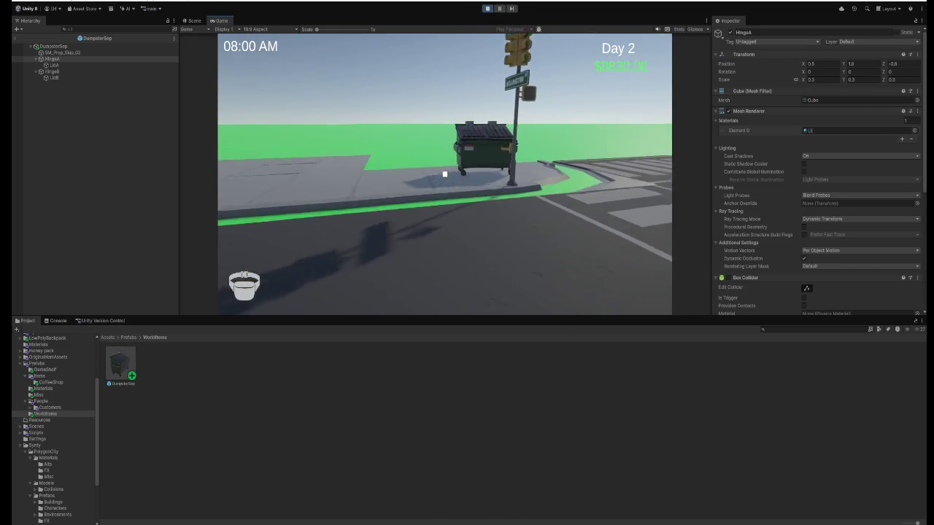
pyautogui.press('e')
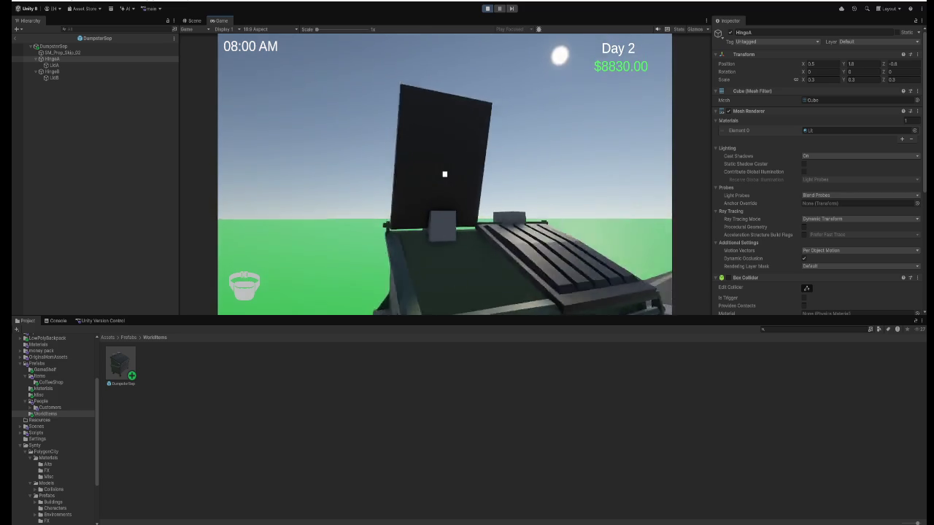
pyautogui.press('e')
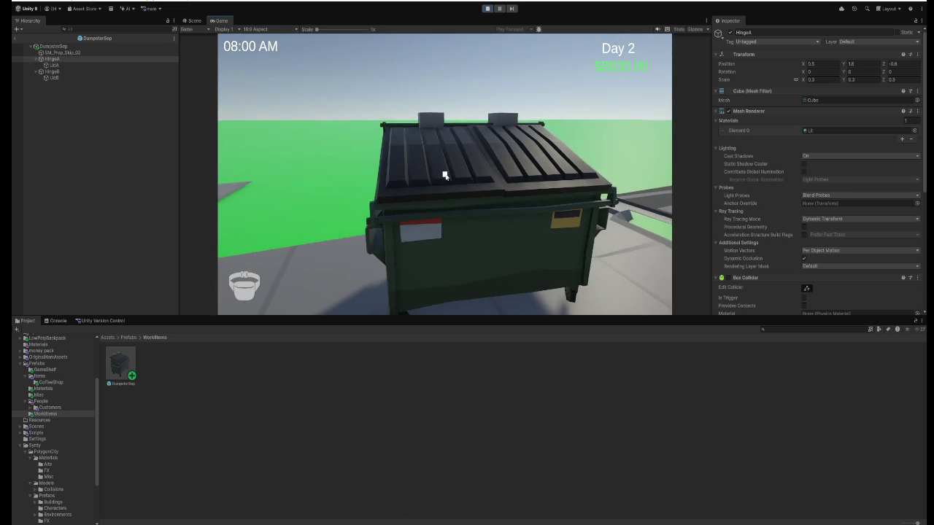
pyautogui.click(488, 8)
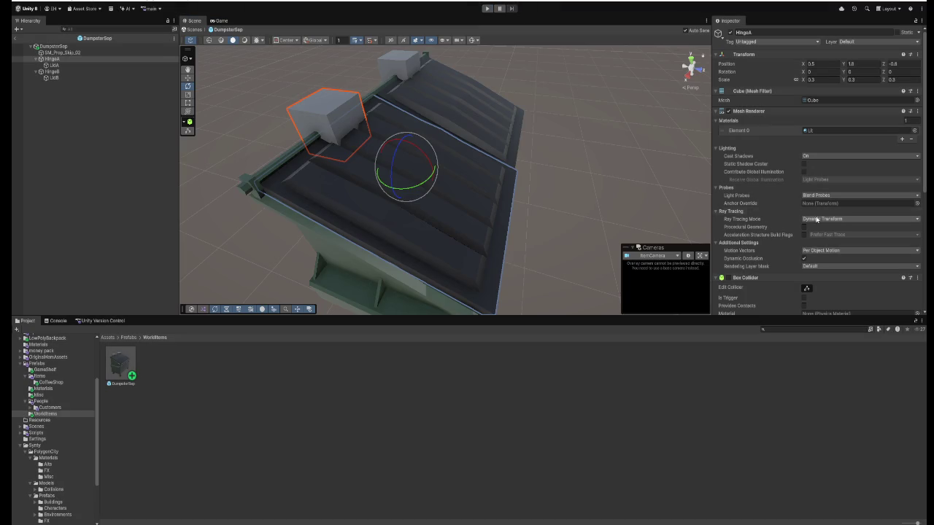
# - Set HingeB's Open Angle to -90 and HingeA's Open Angle to -85
pyautogui.scroll(-5, 817, 219)
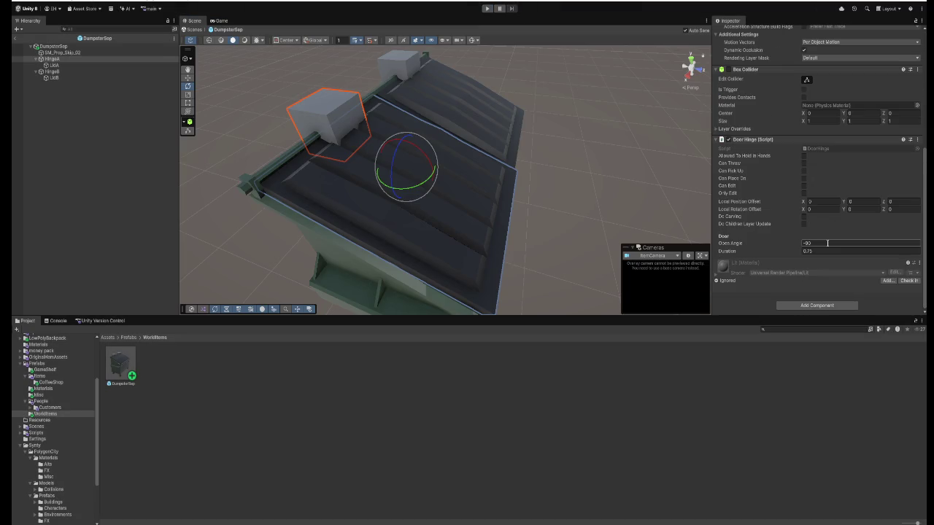
pyautogui.click(59, 73)
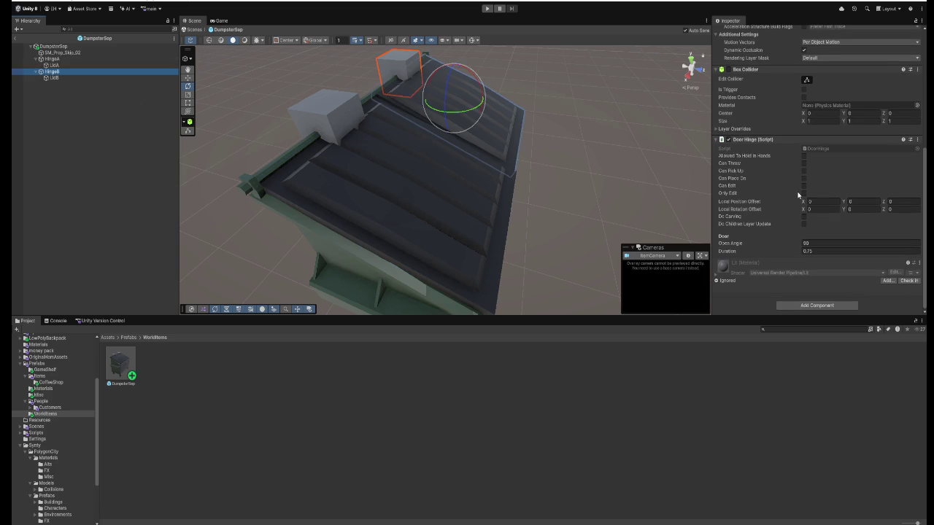
pyautogui.click(823, 243)
pyautogui.write('-90')
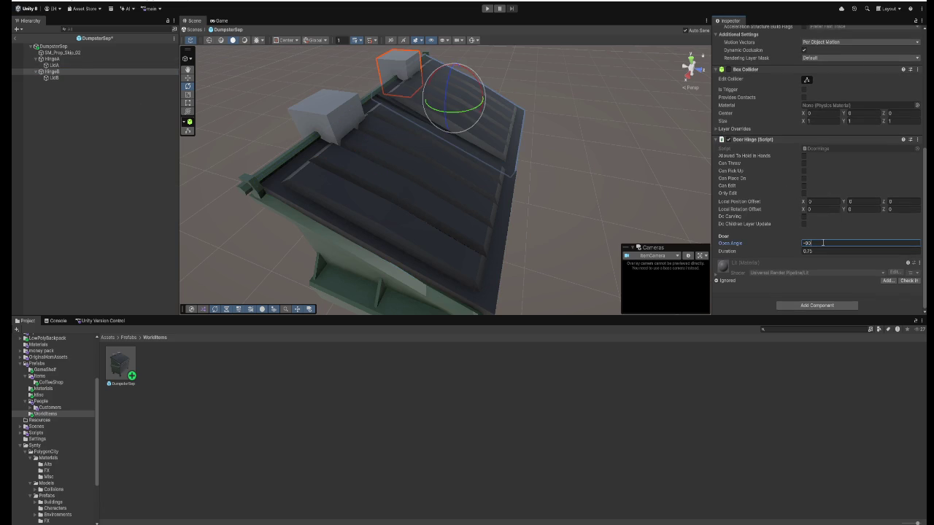
pyautogui.press('Return')
pyautogui.write('-85')
pyautogui.click(52, 58)
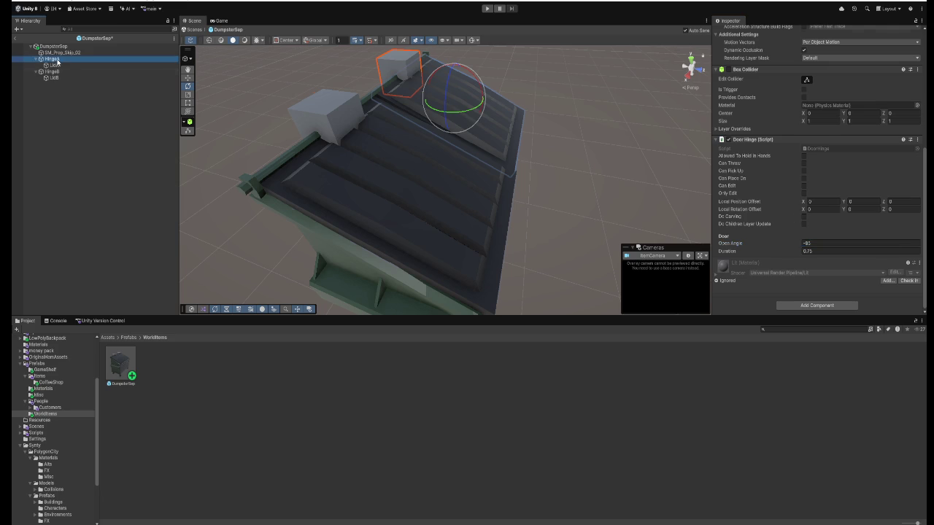
pyautogui.click(826, 246)
pyautogui.write('-')
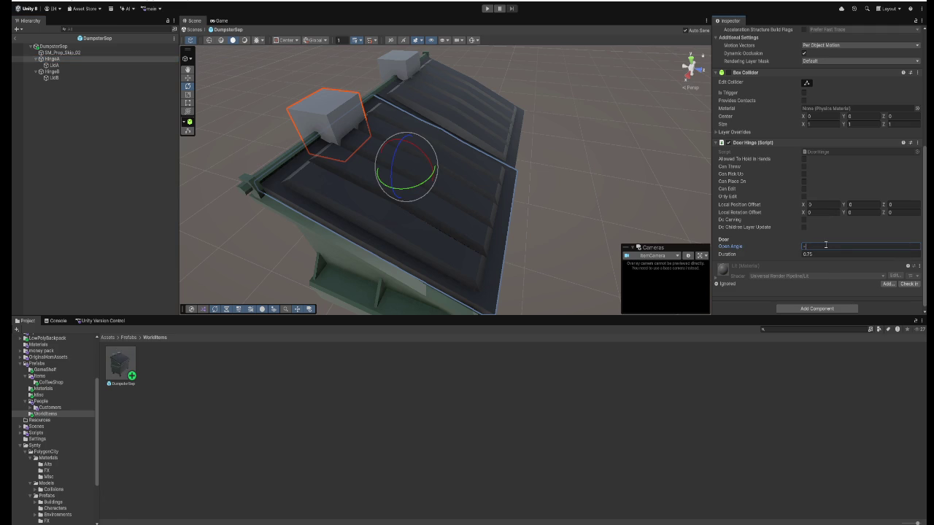
pyautogui.write('85')
# - Shorten the Door Hinge Duration to 0.25 on HingeA and HingeB
pyautogui.click(820, 254)
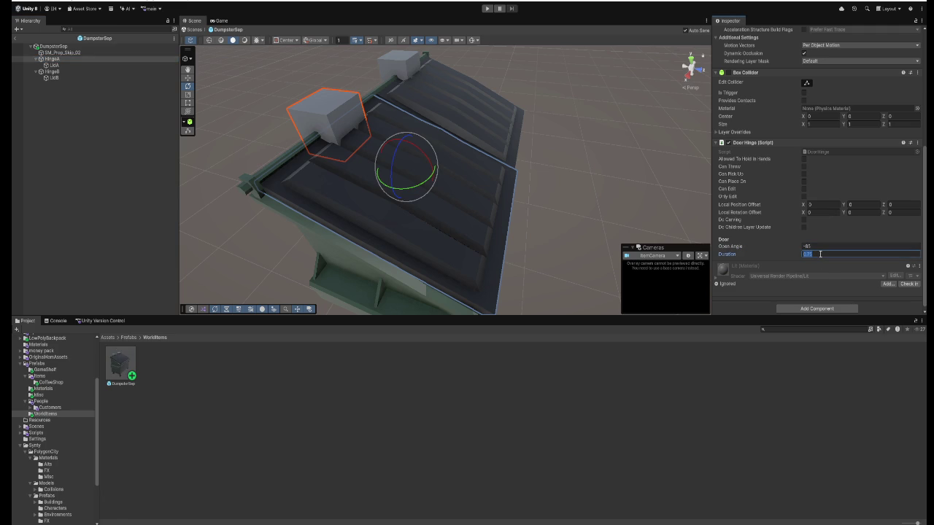
pyautogui.write('0')
pyautogui.click(51, 71)
pyautogui.click(824, 253)
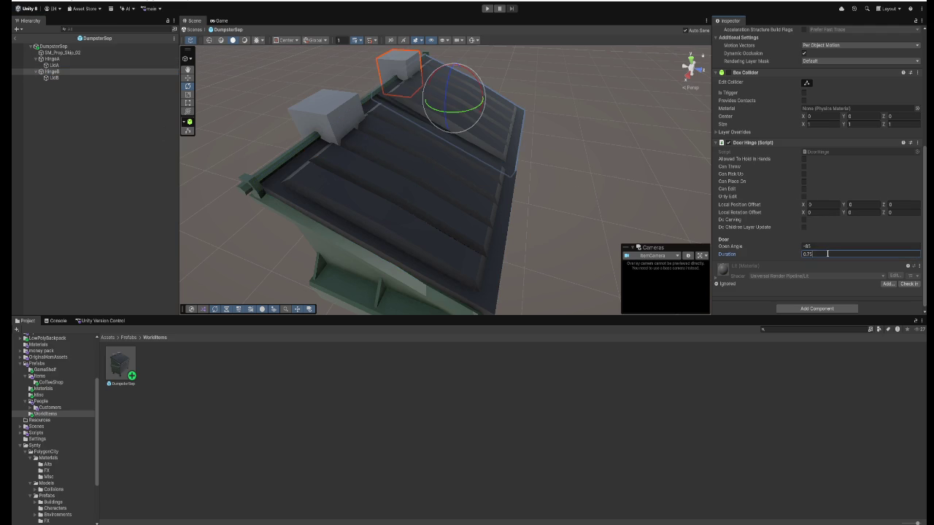
pyautogui.write('0')
# - Return to HingeA and hide its box mesh by disabling the Mesh Renderer
pyautogui.click(51, 58)
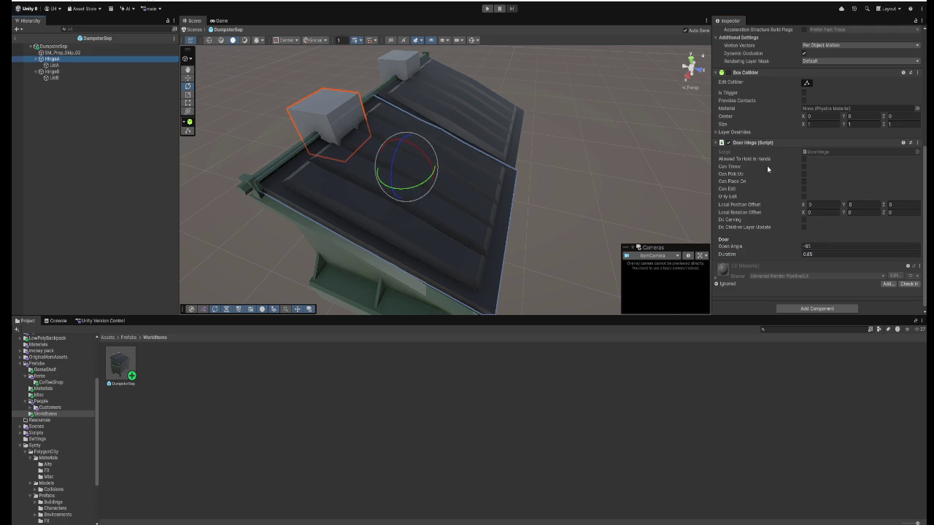
pyautogui.scroll(6, 766, 157)
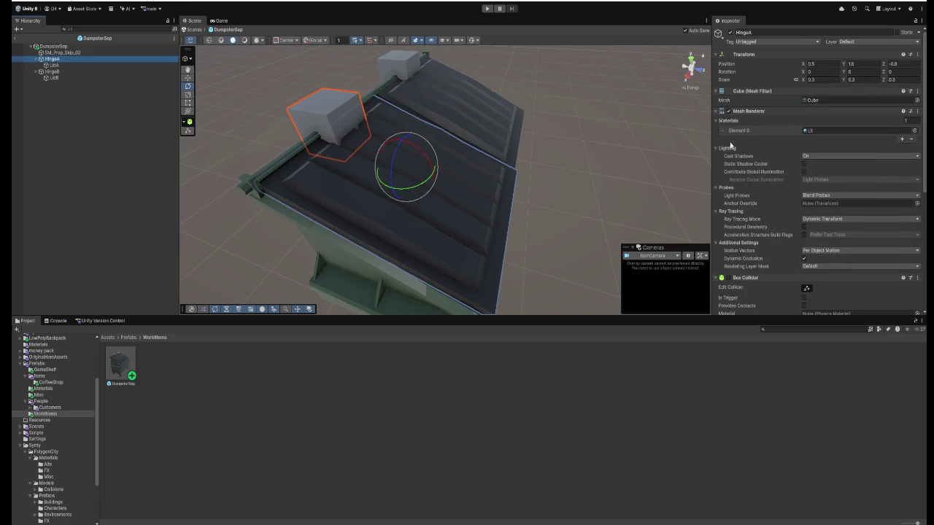
pyautogui.click(727, 111)
# - Hide HingeB's box mesh by disabling its Mesh Renderer, then switch to the Move tool
pyautogui.click(51, 71)
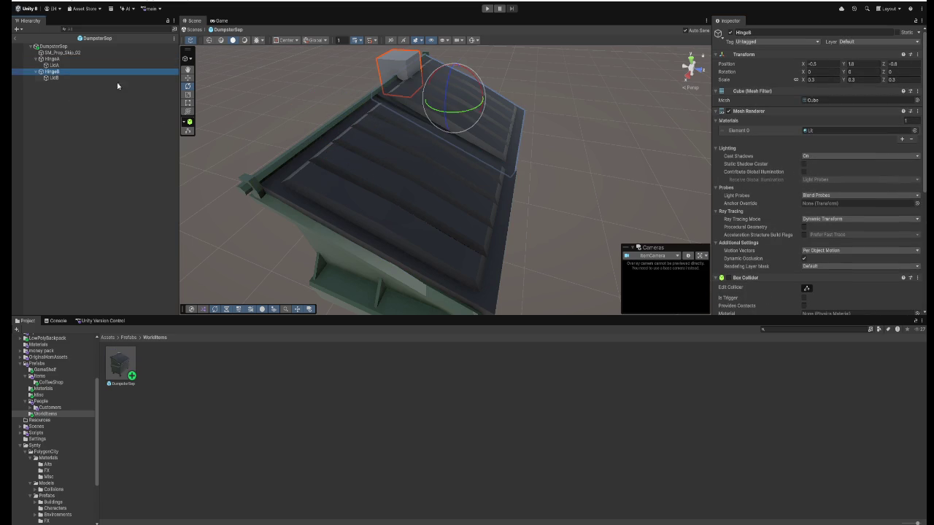
pyautogui.click(723, 110)
pyautogui.press('w')
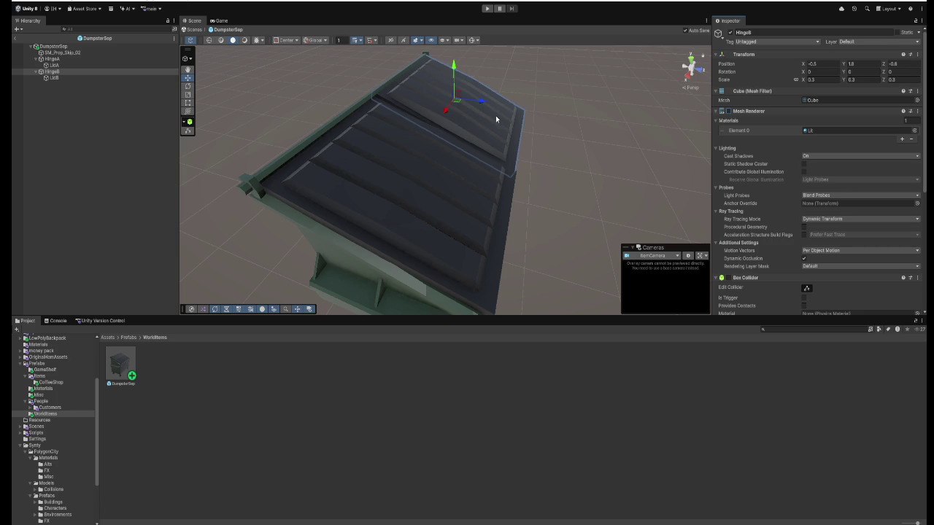
# - Playtest by walking to the dumpster, opening and closing its left lid, then stop Play
pyautogui.click(488, 8)
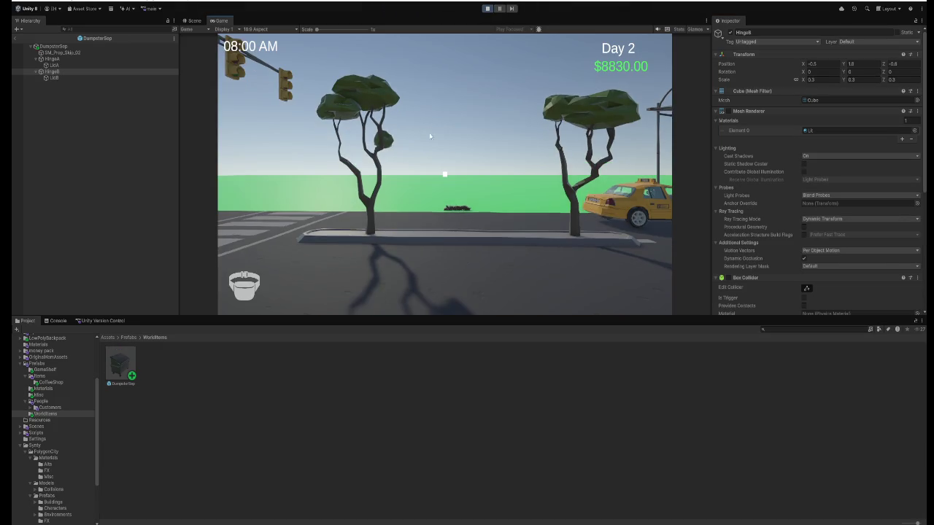
pyautogui.click(430, 136)
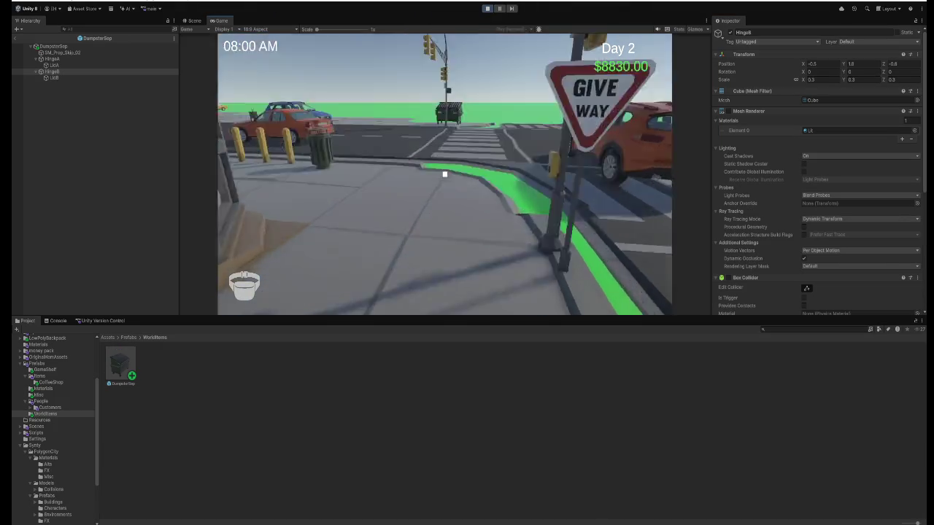
pyautogui.press('w')
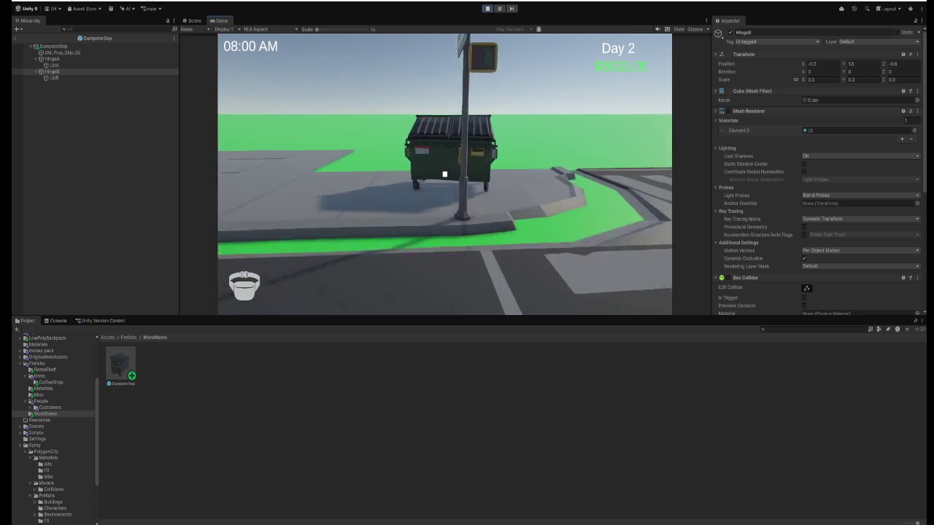
pyautogui.press('e')
pyautogui.press('a')
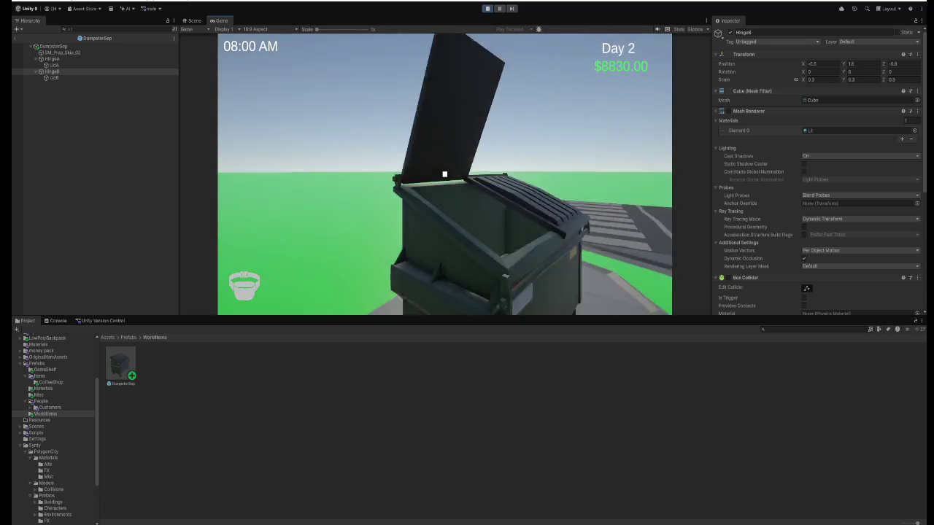
pyautogui.press('a')
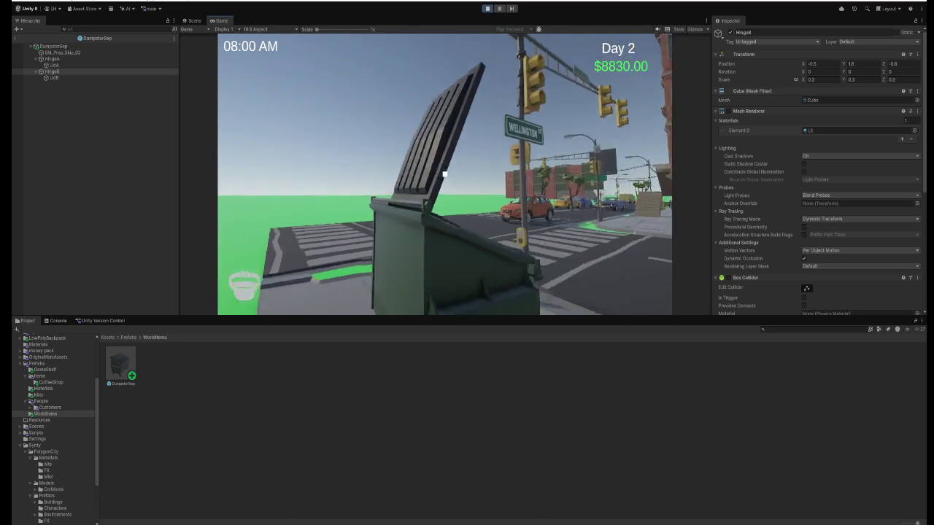
pyautogui.press('e')
pyautogui.press('a')
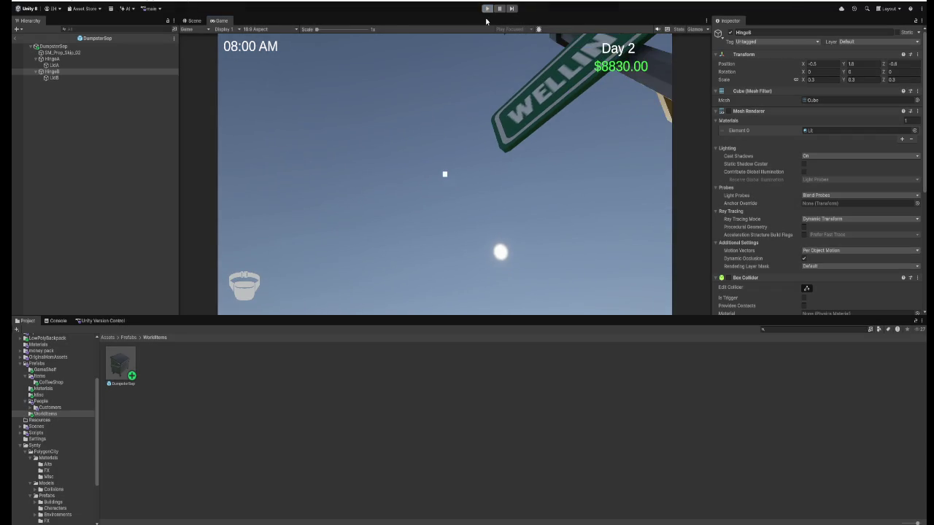
pyautogui.click(487, 9)
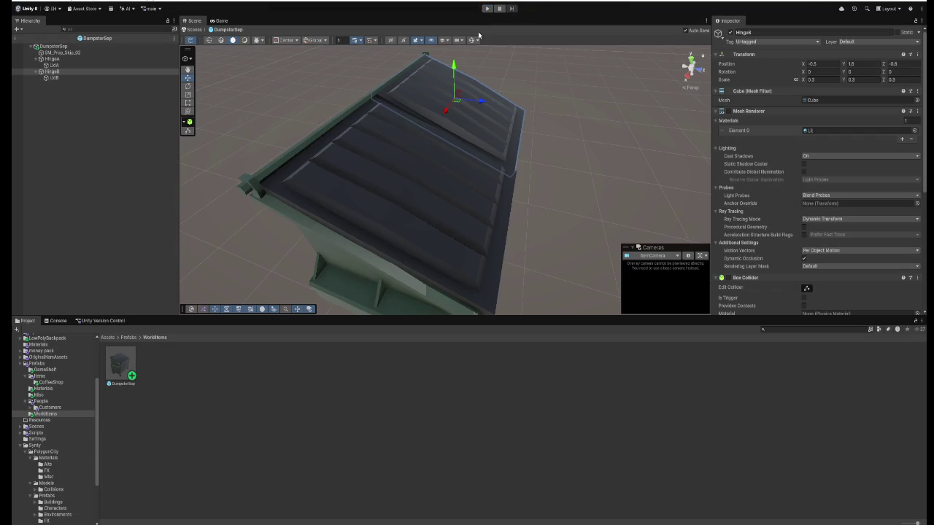
# - Select LidB and search for a component to add
pyautogui.scroll(-5, 805, 236)
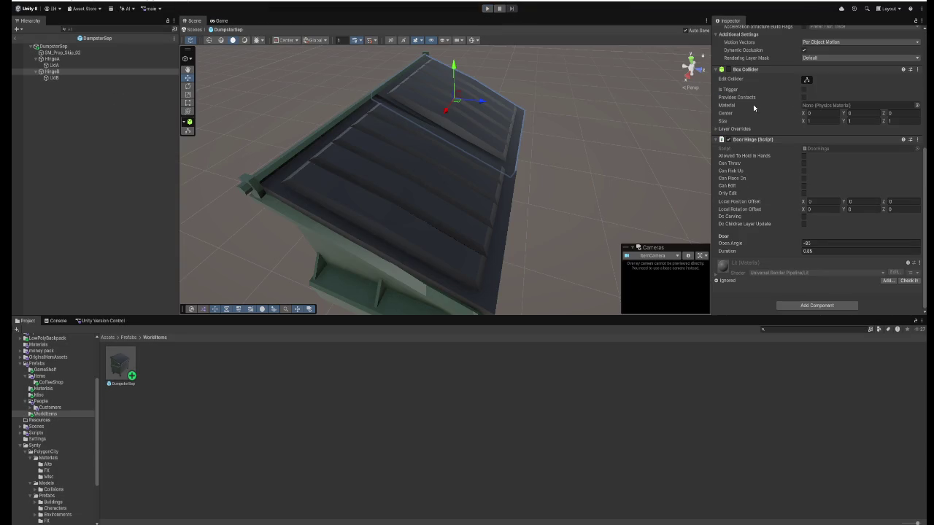
pyautogui.click(66, 77)
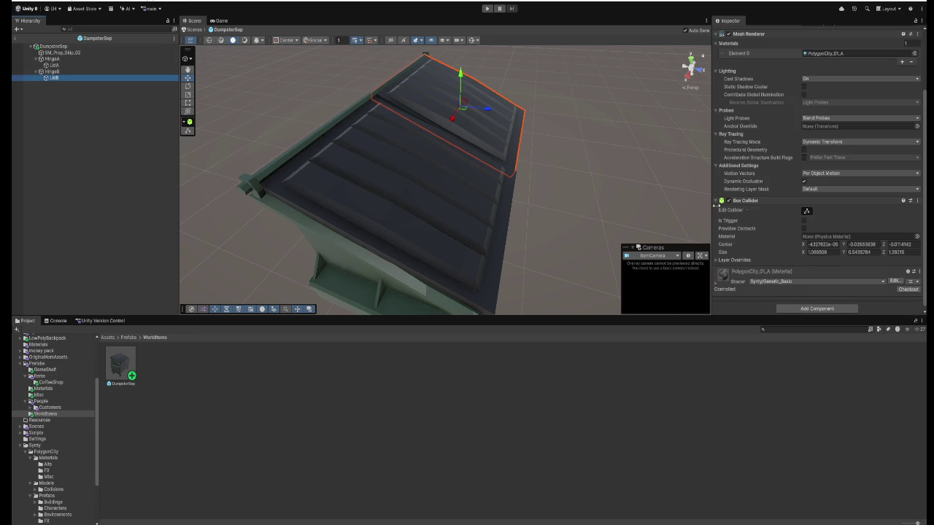
pyautogui.click(800, 305)
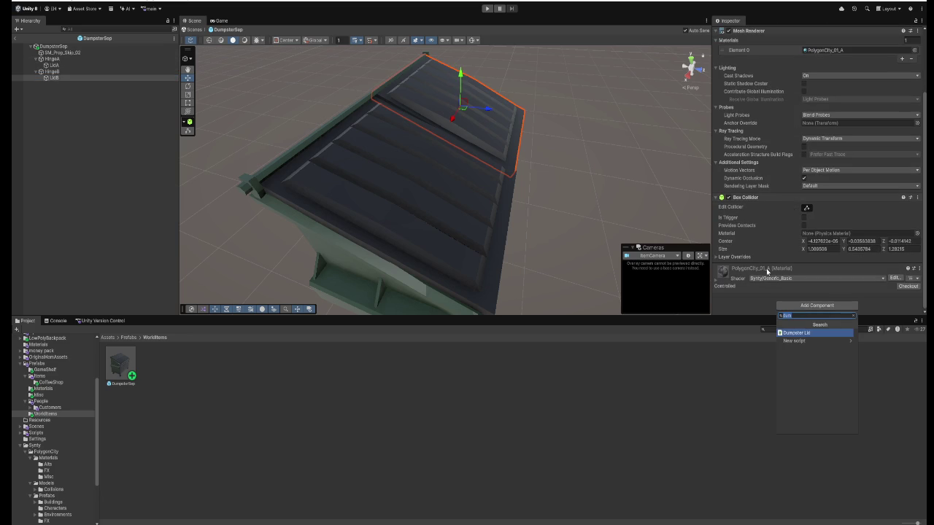
# - Add the Dumpster Lid script to LidB, compare LidA, HingeA and HingeB, then press Play
pyautogui.press('Return')
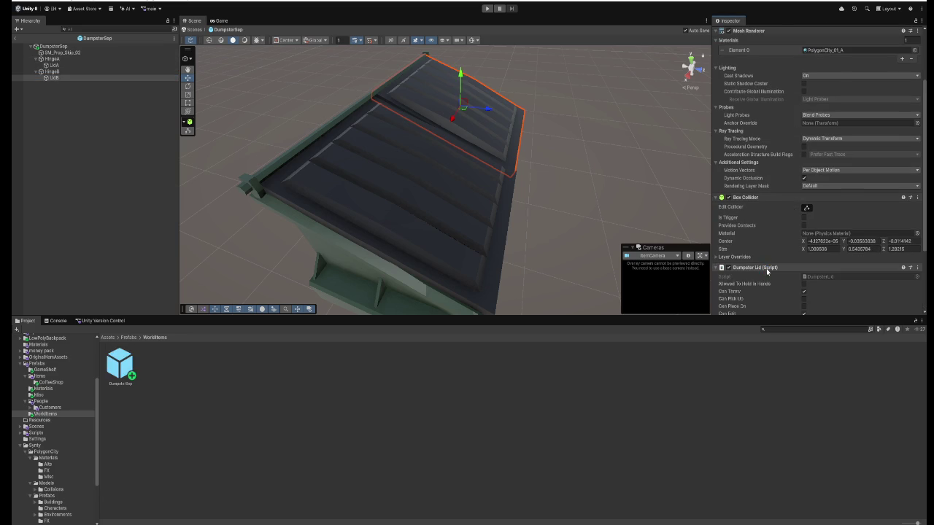
pyautogui.scroll(-2, 797, 251)
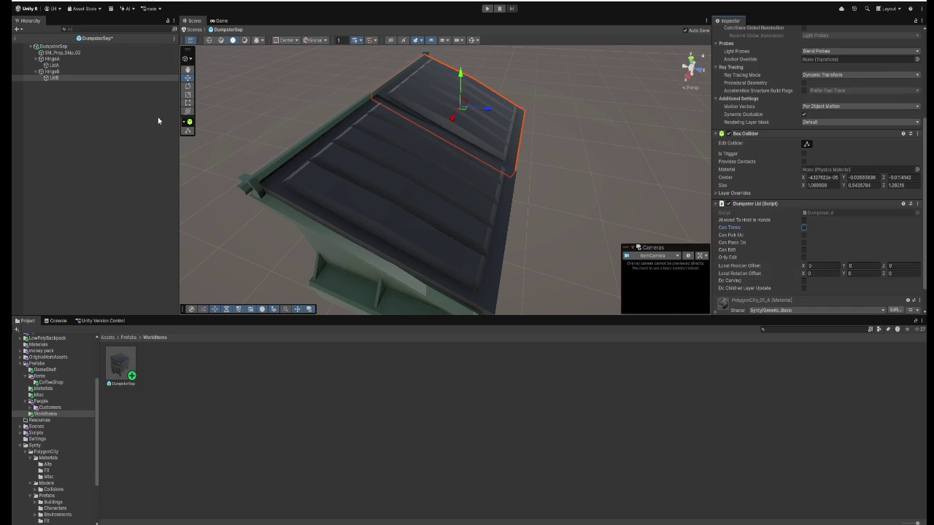
pyautogui.click(54, 65)
pyautogui.click(51, 71)
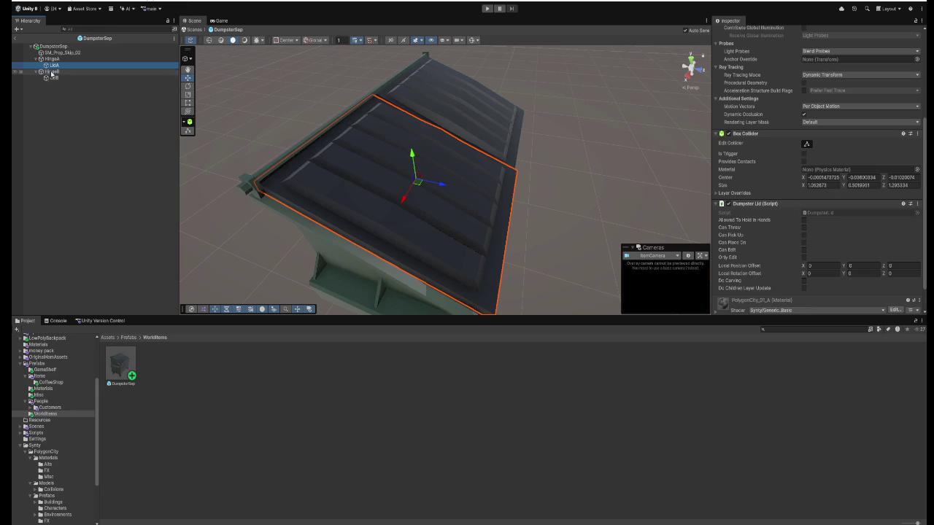
pyautogui.click(51, 59)
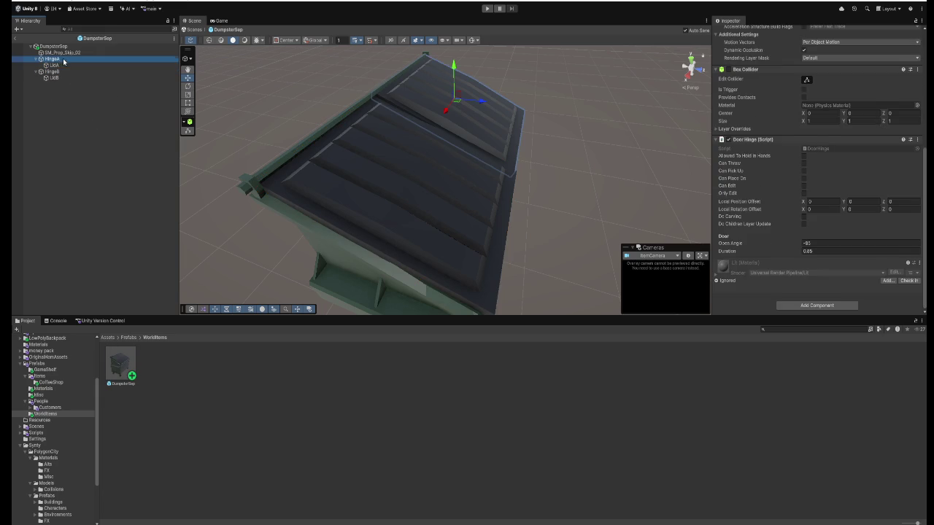
pyautogui.click(58, 65)
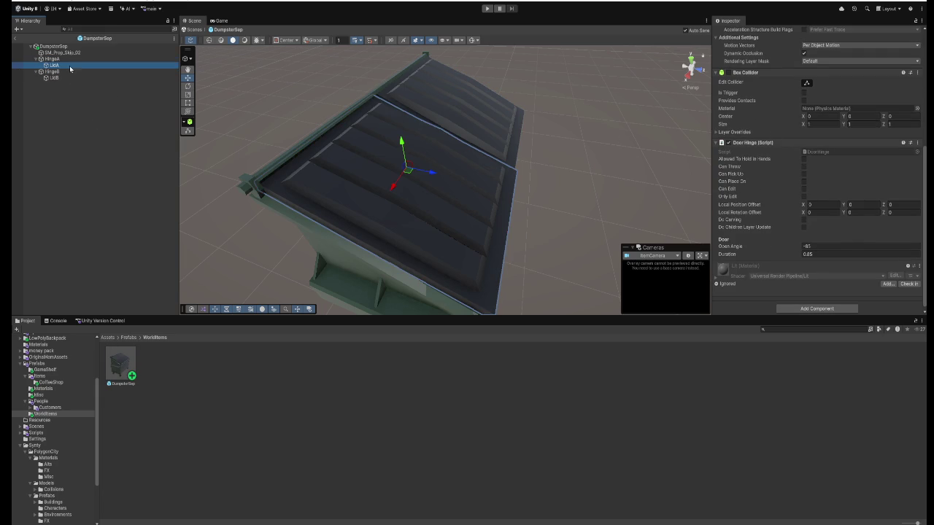
pyautogui.click(488, 8)
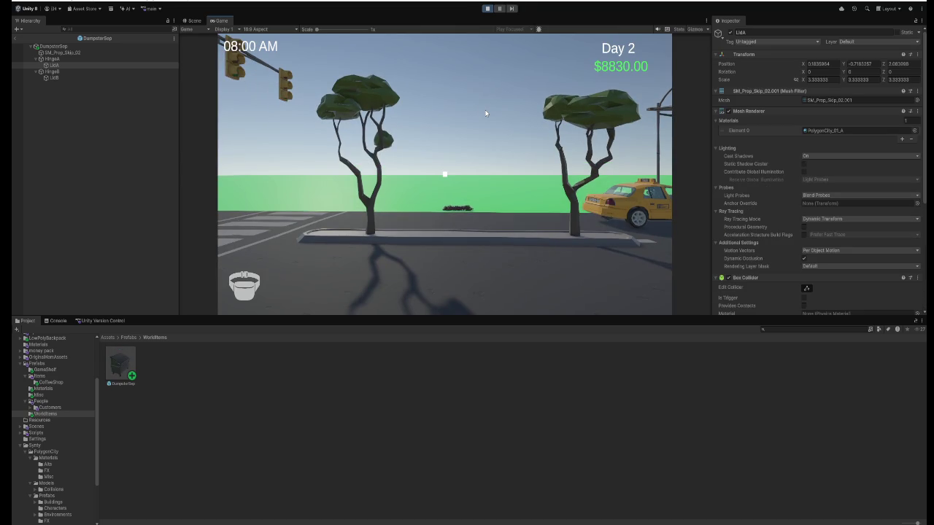
# - Walk up to the dumpster, open both lids, and circle around to look inside
pyautogui.click(486, 113)
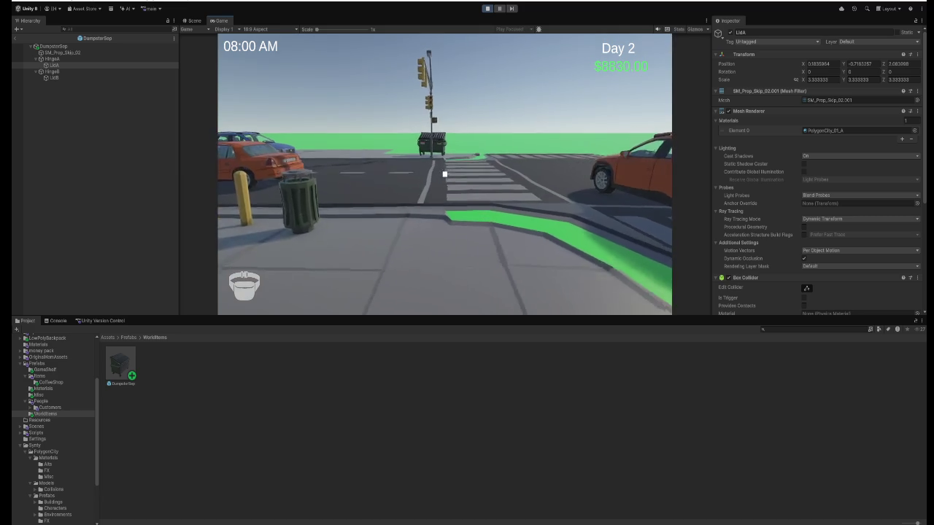
pyautogui.press('w')
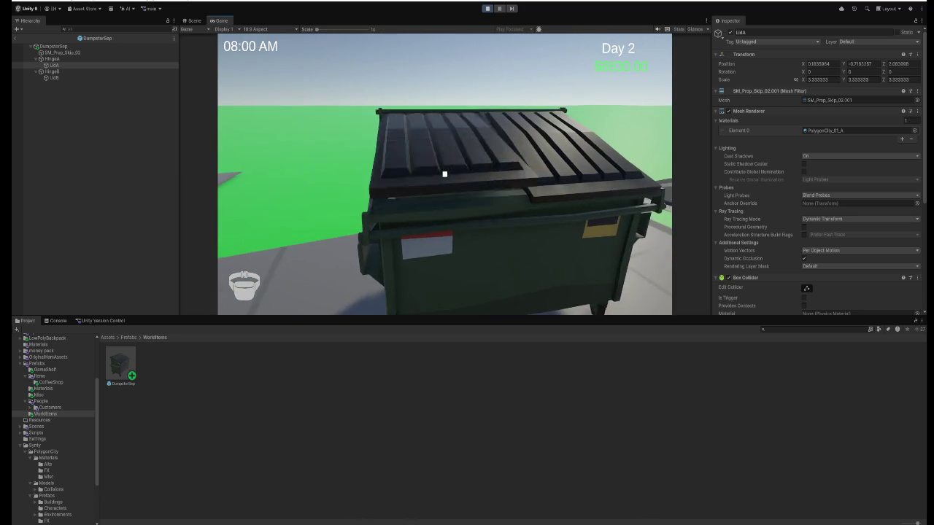
pyautogui.press('e')
pyautogui.press('e')
pyautogui.press('w')
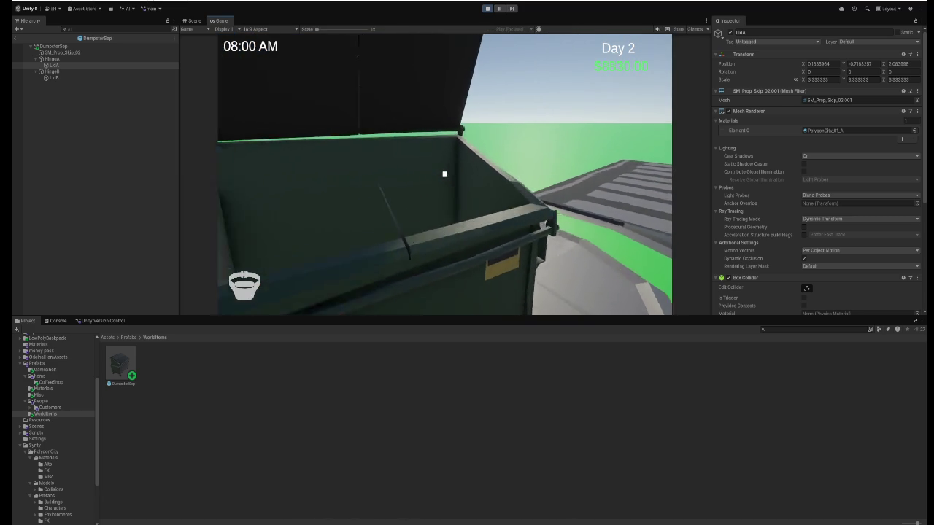
pyautogui.press('s')
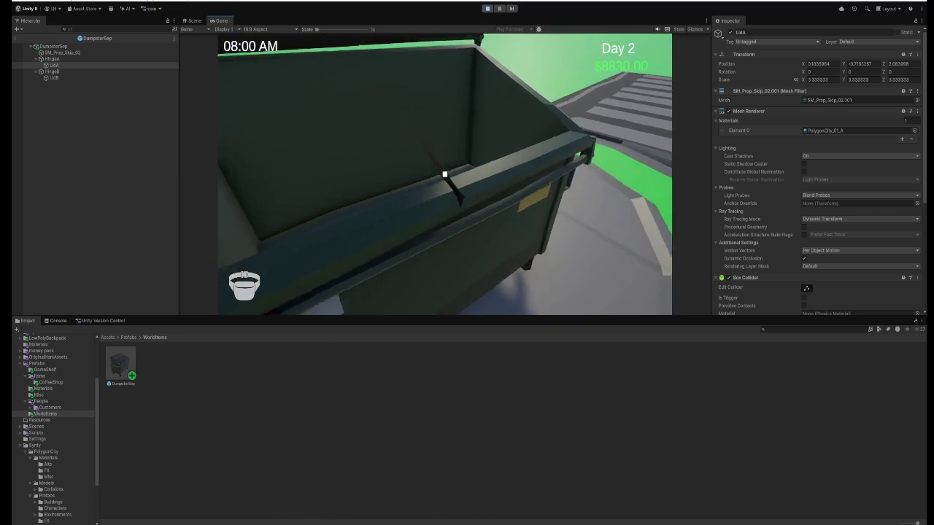
pyautogui.press('a')
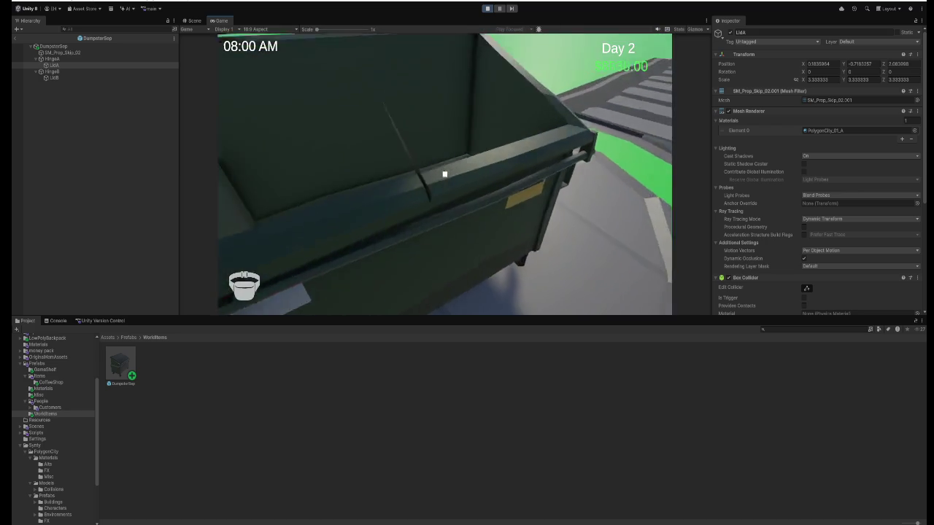
pyautogui.press('s')
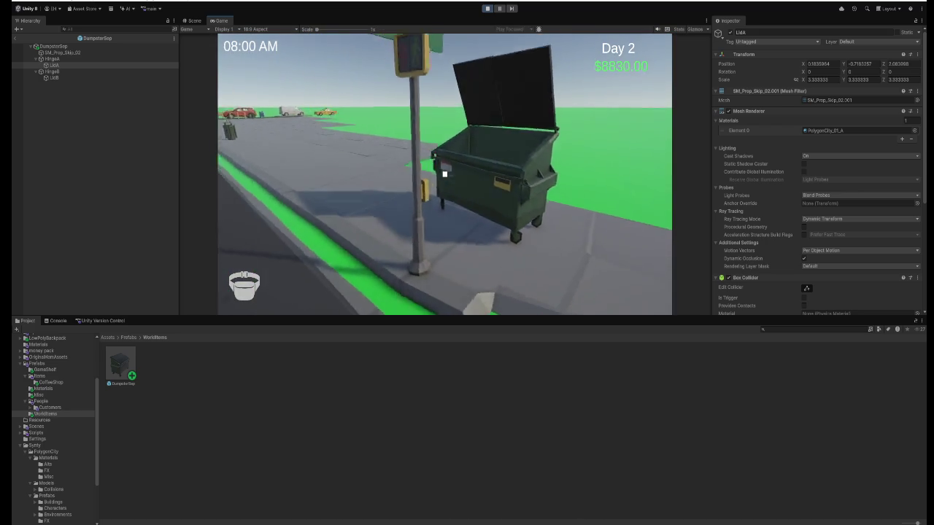
pyautogui.press('w')
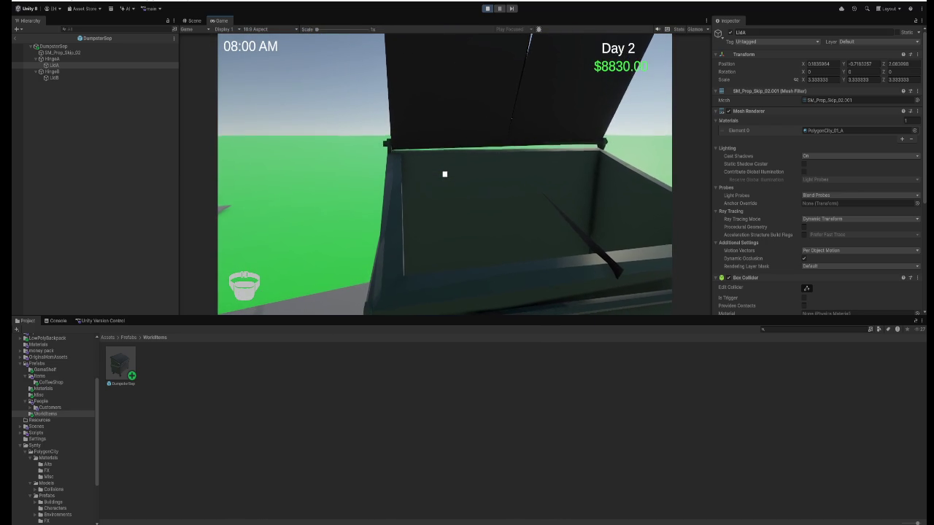
# - Close the right and left lids, back away, then reopen both lids
pyautogui.click(444, 174)
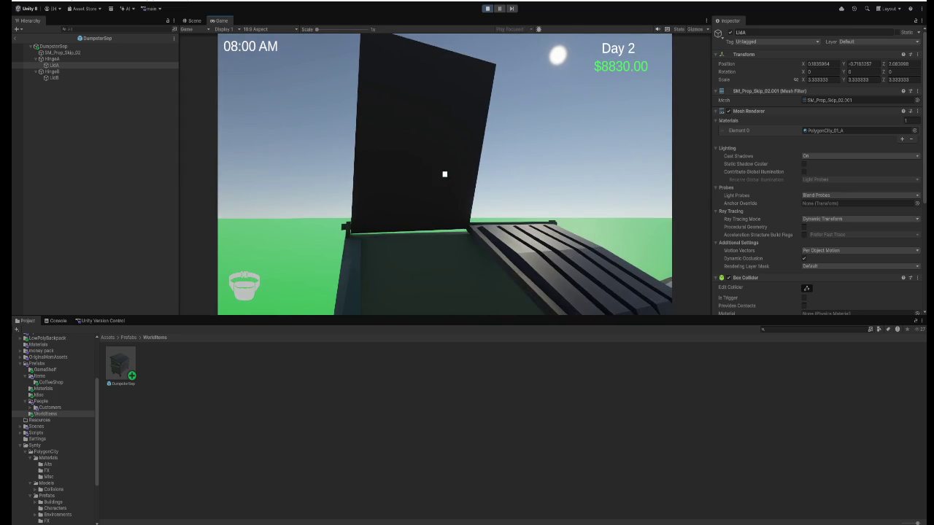
pyautogui.click(445, 173)
pyautogui.press('s')
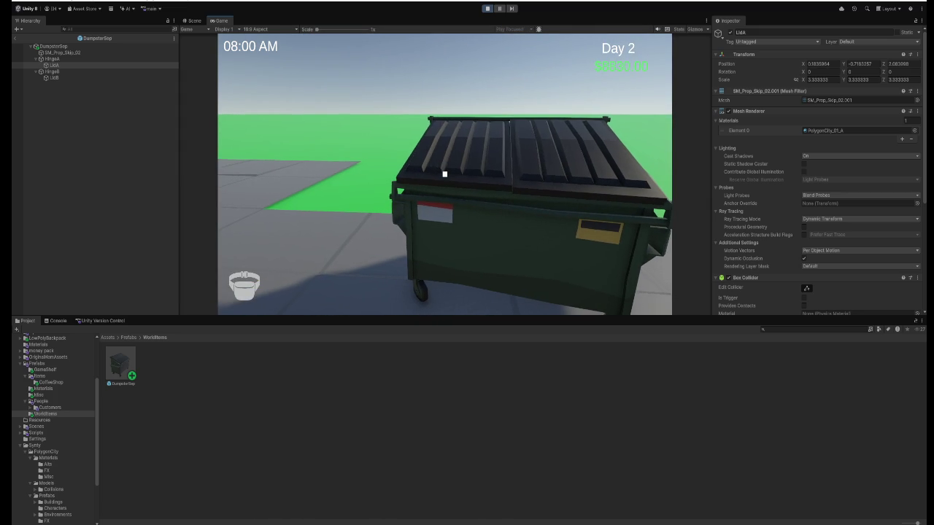
pyautogui.click(444, 174)
pyautogui.press('d')
pyautogui.click(444, 174)
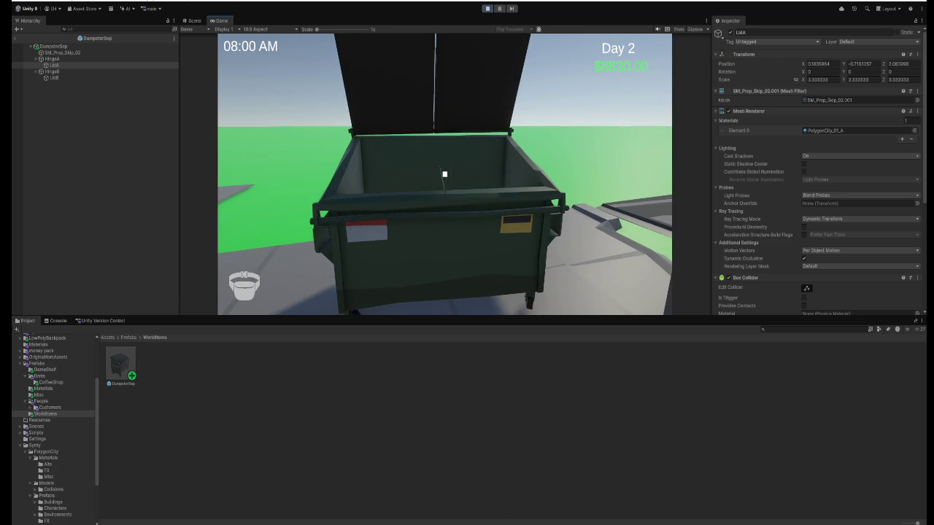
# - Circle the dumpster once more, release the mouse with Esc, and stop Play
pyautogui.press('w')
pyautogui.press('d')
pyautogui.press('s')
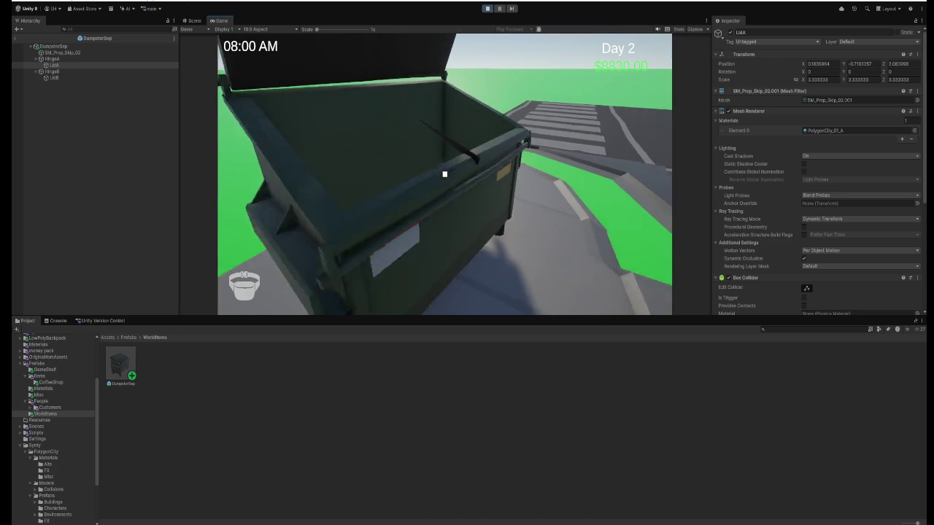
pyautogui.press('Escape')
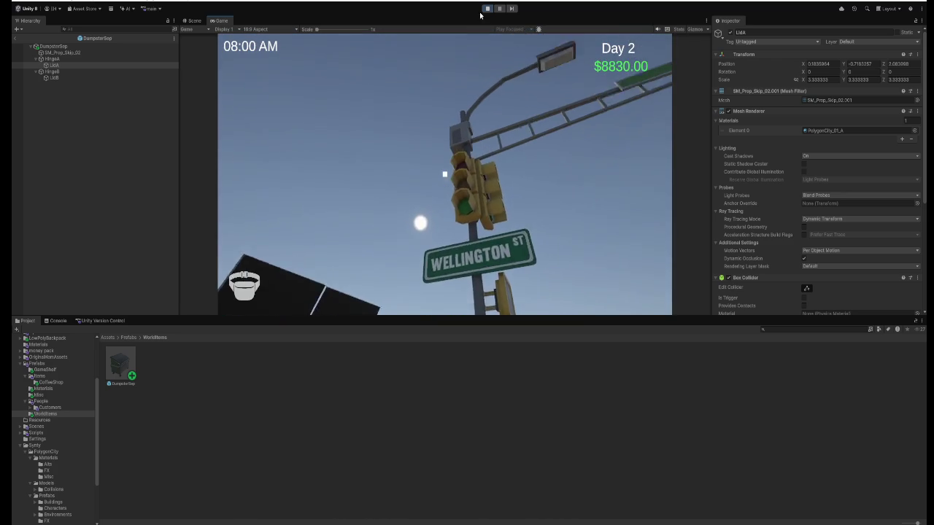
pyautogui.click(488, 8)
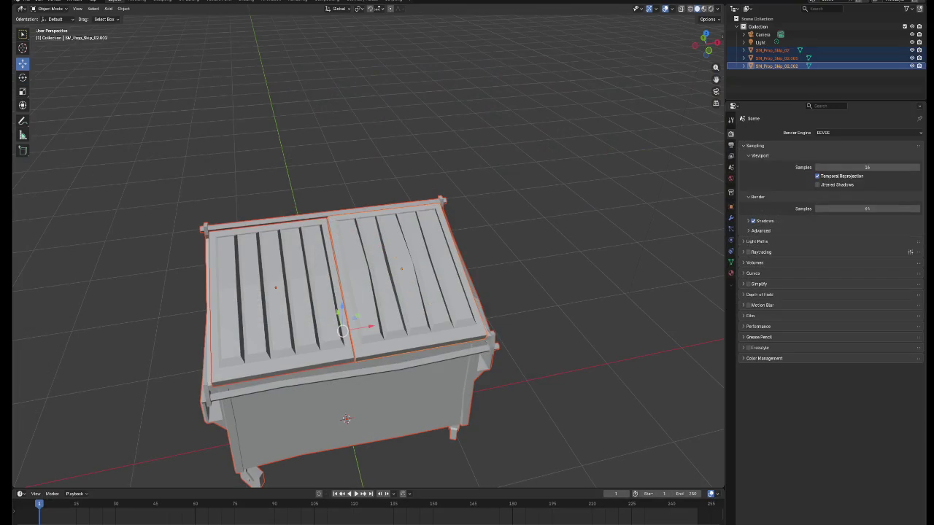
# - Lift the right lid straight up on Z and orbit low to look inside
pyautogui.click(414, 328)
pyautogui.moveTo(402, 247); pyautogui.dragTo(402, 161)
pyautogui.moveTo(440, 248)
pyautogui.mouseDown()
pyautogui.moveTo(386, 268)
pyautogui.moveTo(455, 250)
pyautogui.moveTo(403, 276)
pyautogui.moveTo(364, 276)
pyautogui.mouseUp()
pyautogui.hotkey('ctrl', 'z')
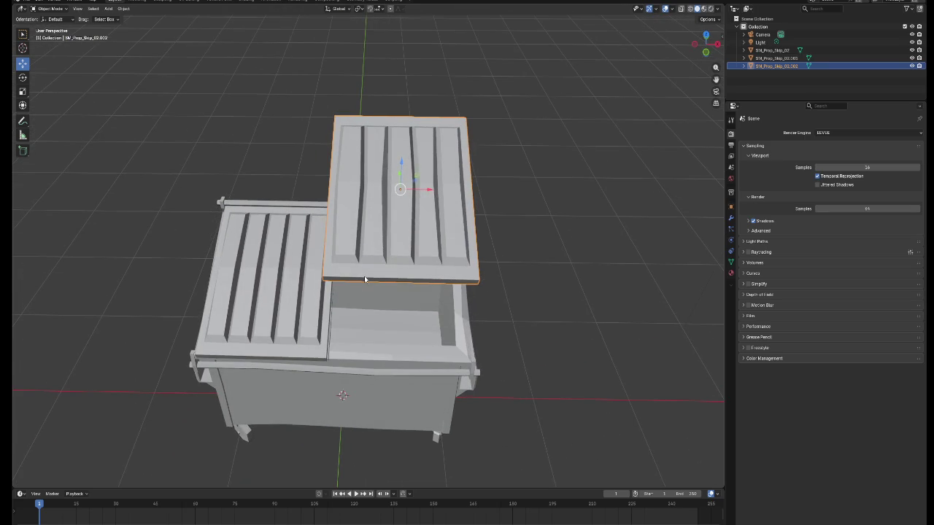
# - Undo the lid lift, select SM_Prop_Skip_02, and switch to Edit Mode
pyautogui.press('Tab')
pyautogui.press('Tab')
pyautogui.press('Tab')
pyautogui.press('Tab')
pyautogui.hotkey('ctrl', 'z')
pyautogui.click(367, 385)
pyautogui.press('Tab')
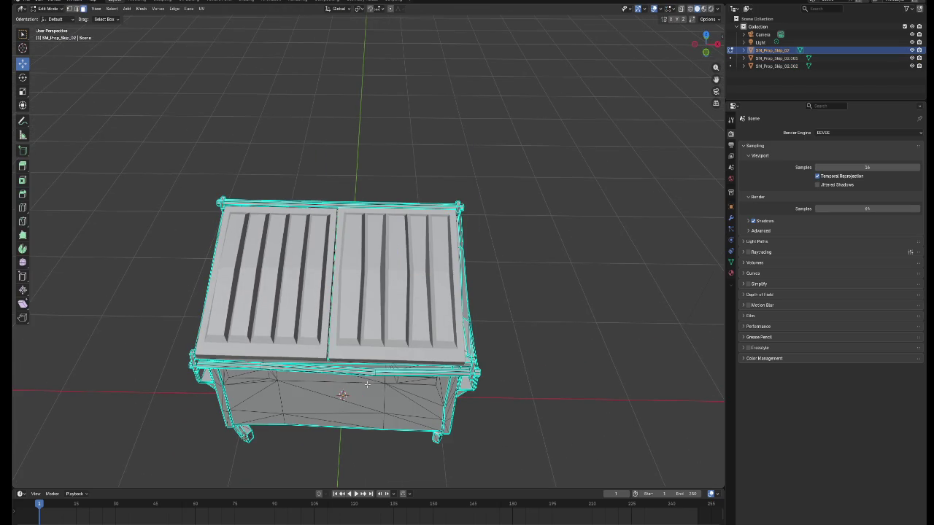
# - Zoom into the gap between the two lids and select the thin sliver face there
pyautogui.moveTo(367, 385)
pyautogui.mouseDown()
pyautogui.moveTo(396, 363)
pyautogui.moveTo(368, 330)
pyautogui.mouseUp()
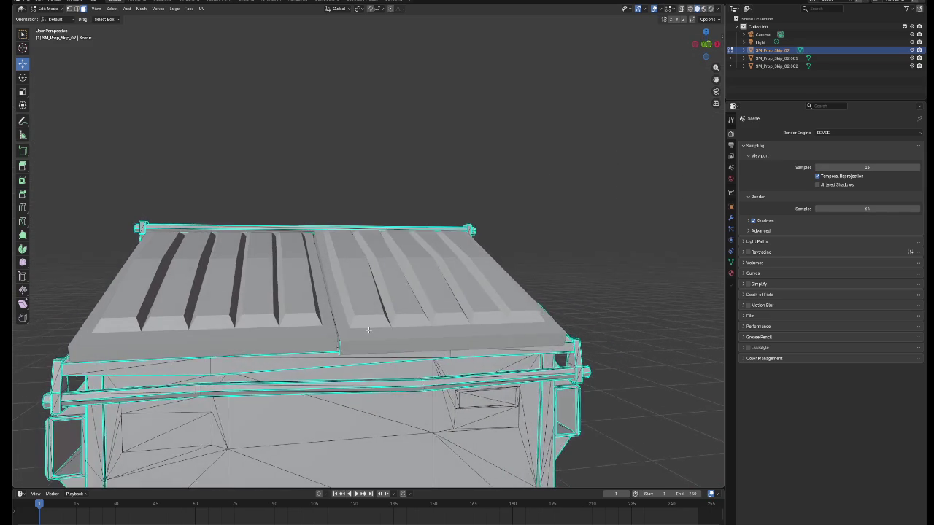
pyautogui.scroll(3, 365, 334)
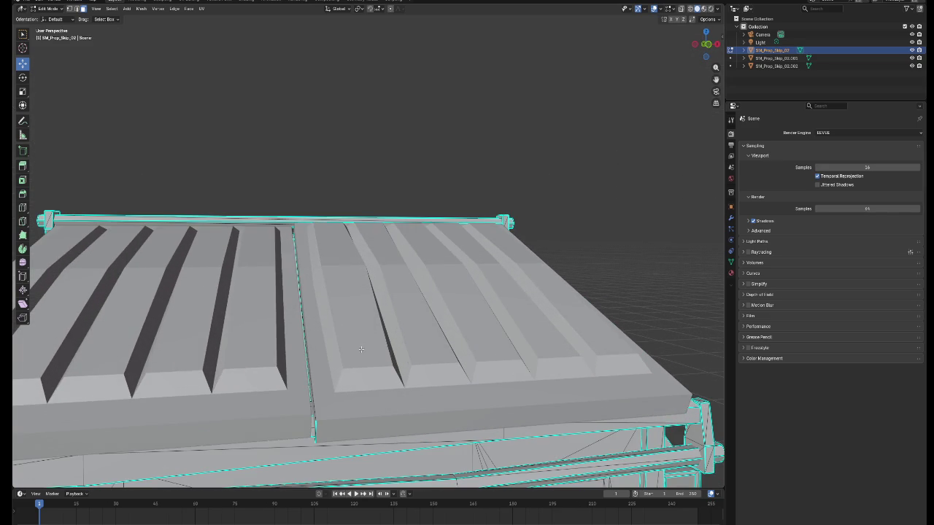
pyautogui.scroll(2, 358, 382)
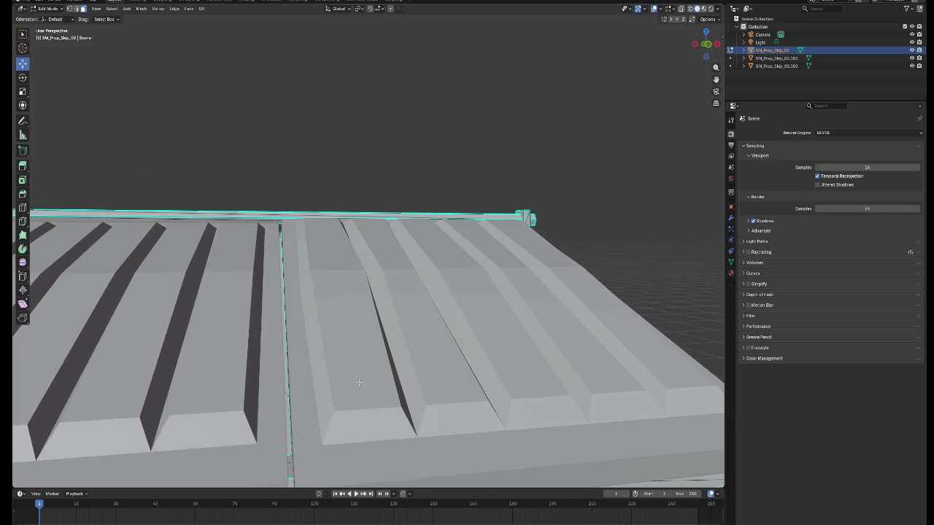
pyautogui.scroll(-2, 355, 379)
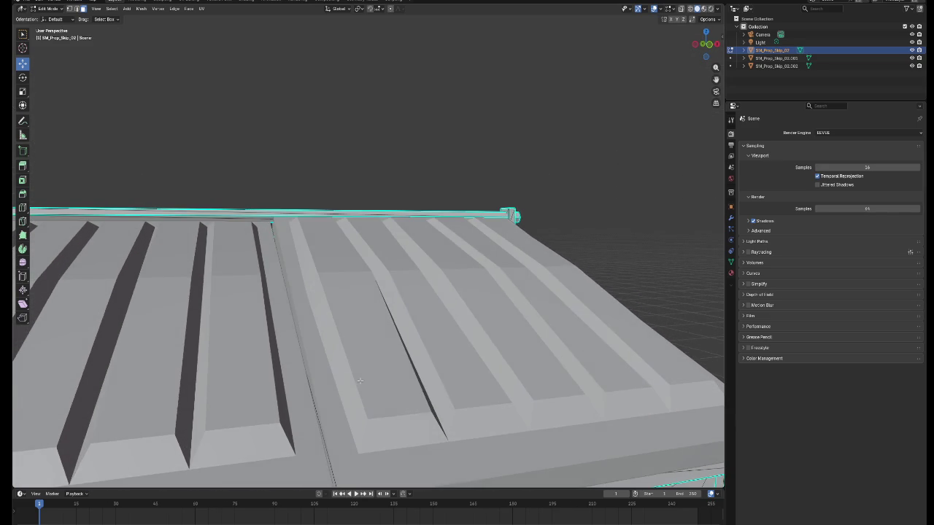
pyautogui.scroll(-3, 352, 377)
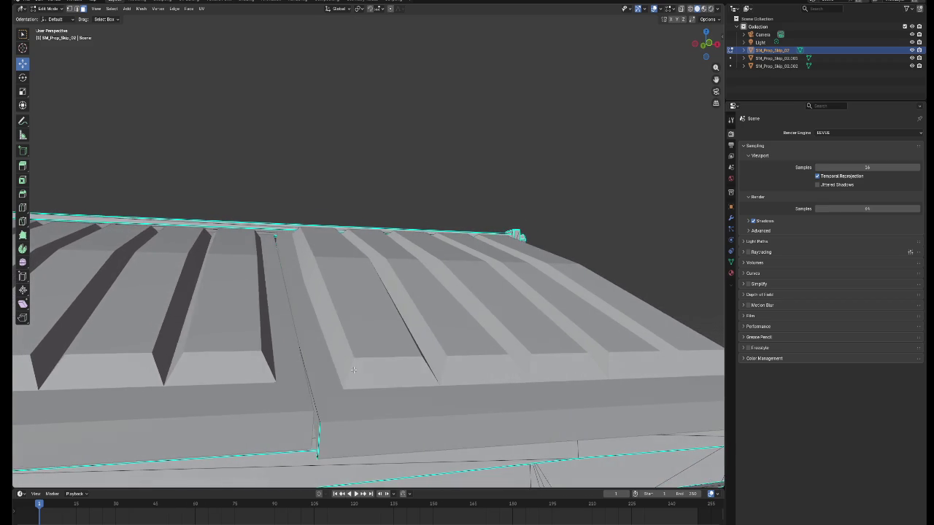
pyautogui.scroll(-5, 355, 377)
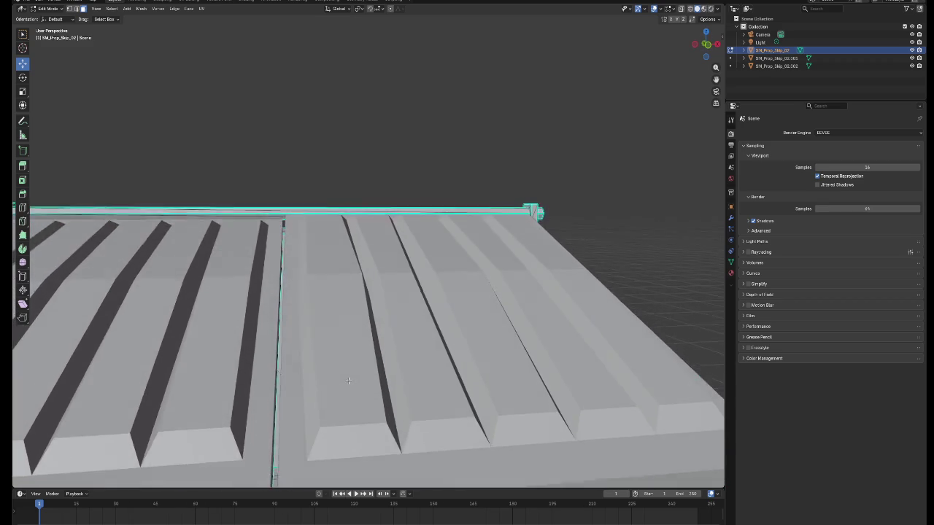
pyautogui.hscroll(5, 357, 385)
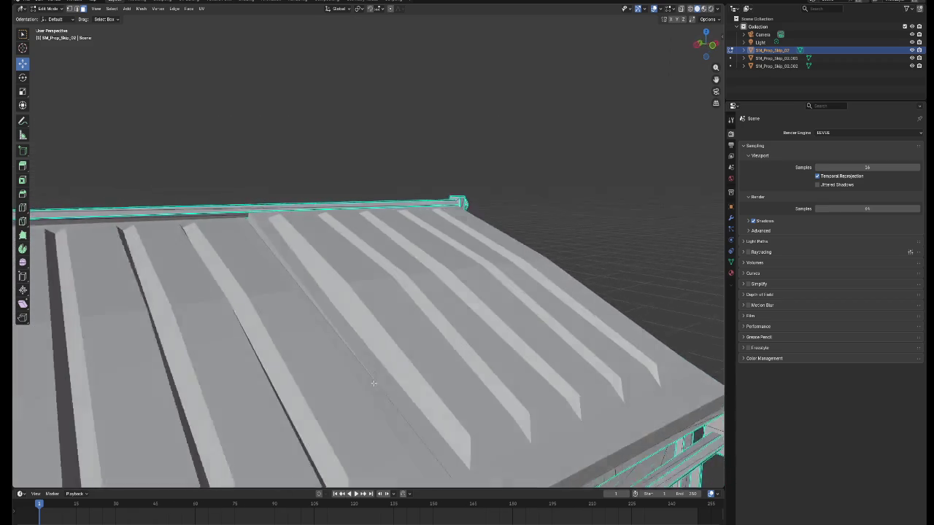
pyautogui.scroll(-10, 428, 383)
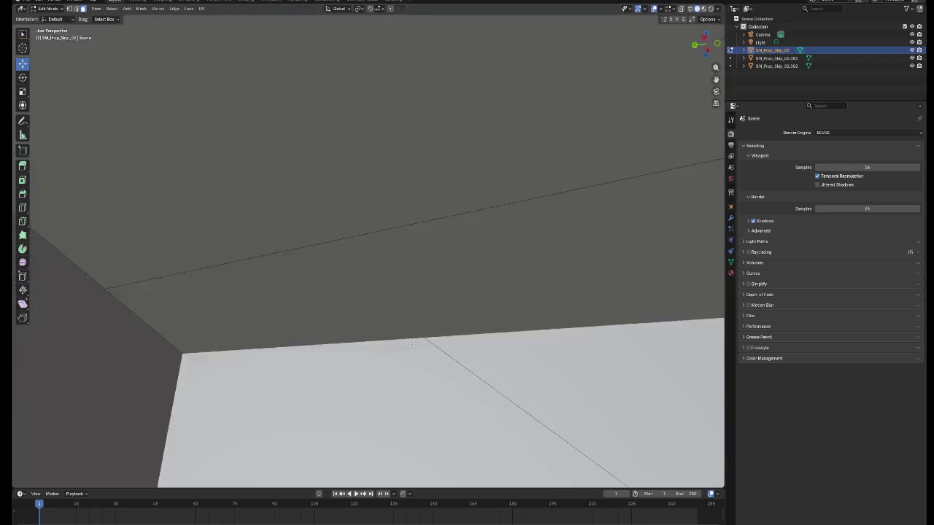
pyautogui.scroll(5, 411, 343)
pyautogui.scroll(-5, 408, 356)
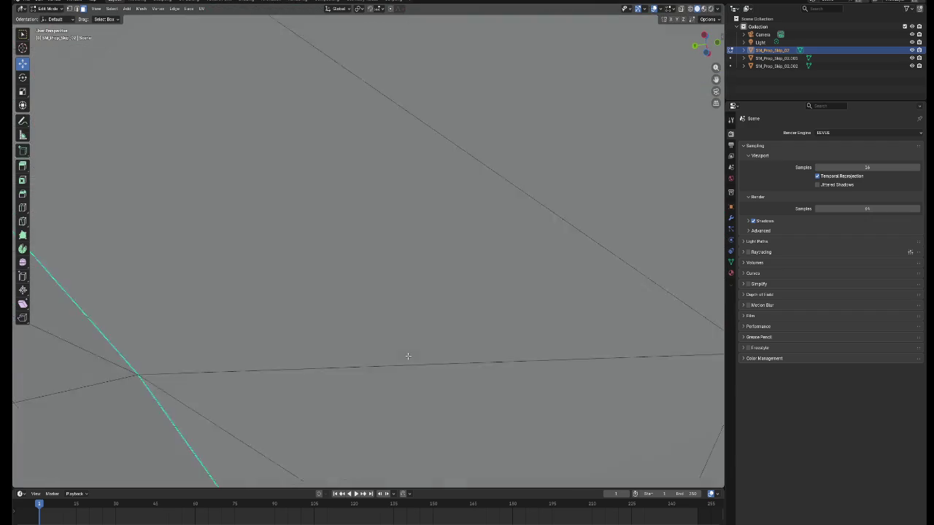
pyautogui.scroll(-3, 408, 361)
pyautogui.hscroll(5, 407, 363)
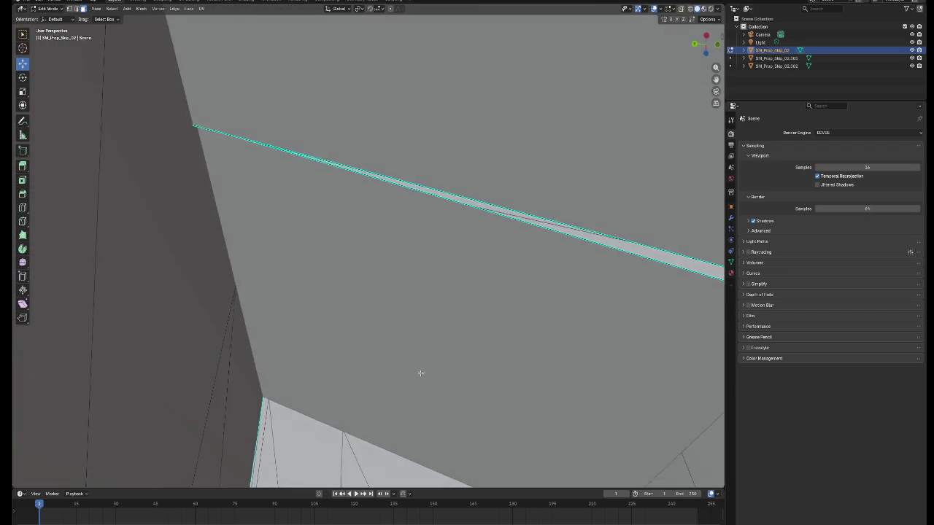
pyautogui.hscroll(10, 405, 368)
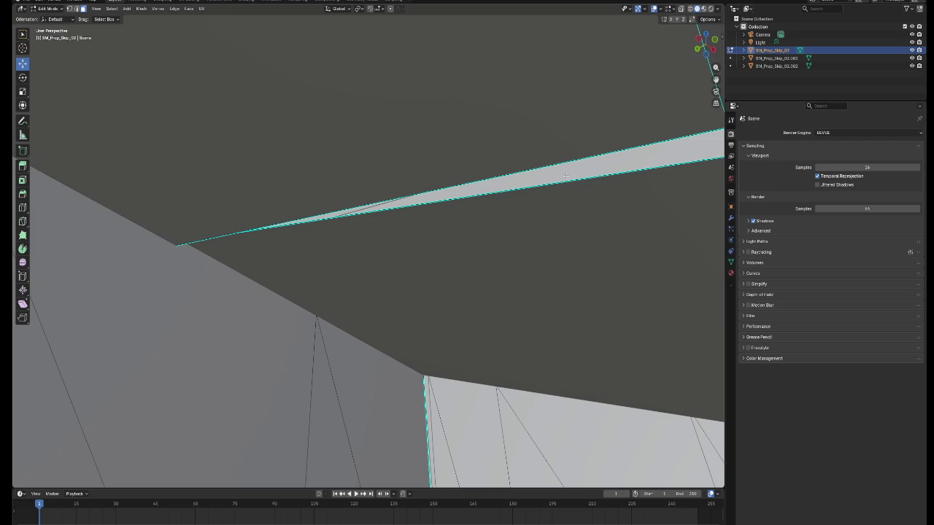
pyautogui.click(567, 176)
pyautogui.moveTo(590, 248); pyautogui.dragTo(473, 291)
pyautogui.scroll(-2, 473, 291)
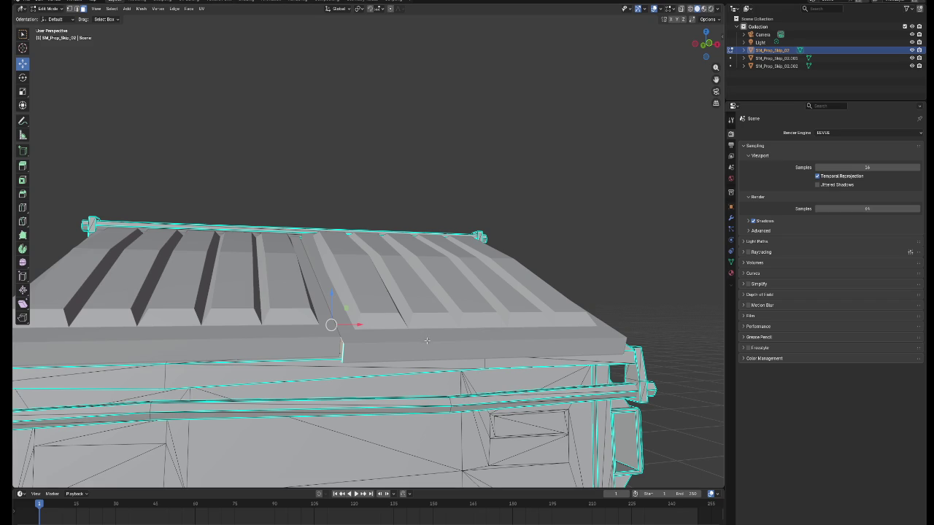
# - Separate the selected gap sliver into SM_Prop_Skip_02.003 and return to Object Mode
pyautogui.hscroll(-1, 416, 352)
pyautogui.scroll(5, 416, 352)
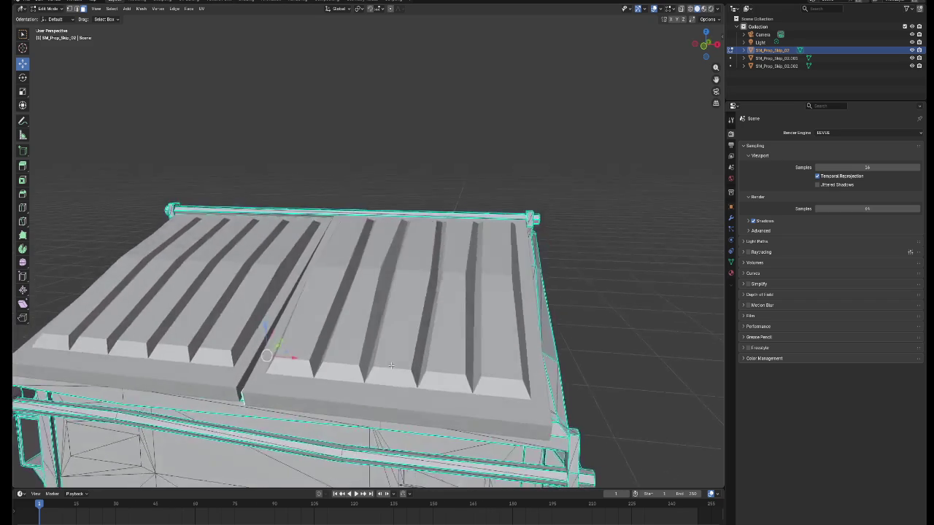
pyautogui.hscroll(-5, 420, 369)
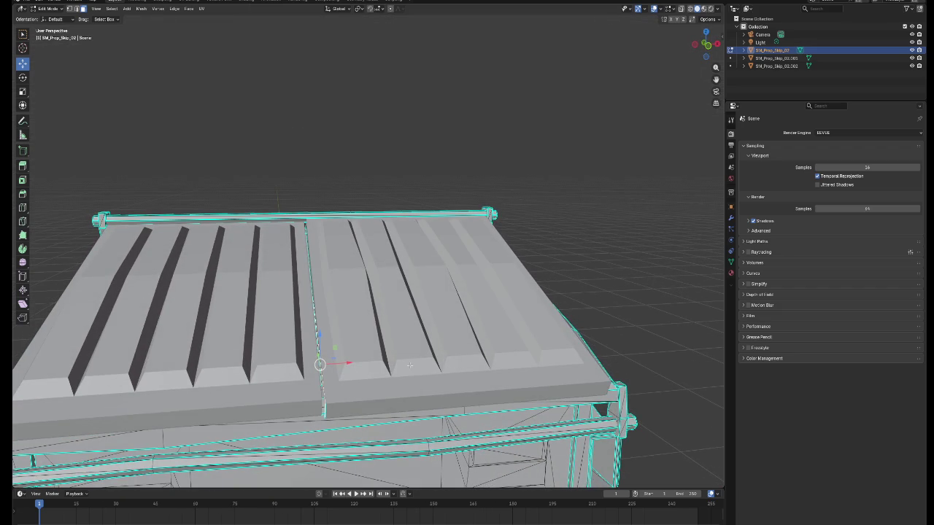
pyautogui.press('p')
pyautogui.click(410, 366)
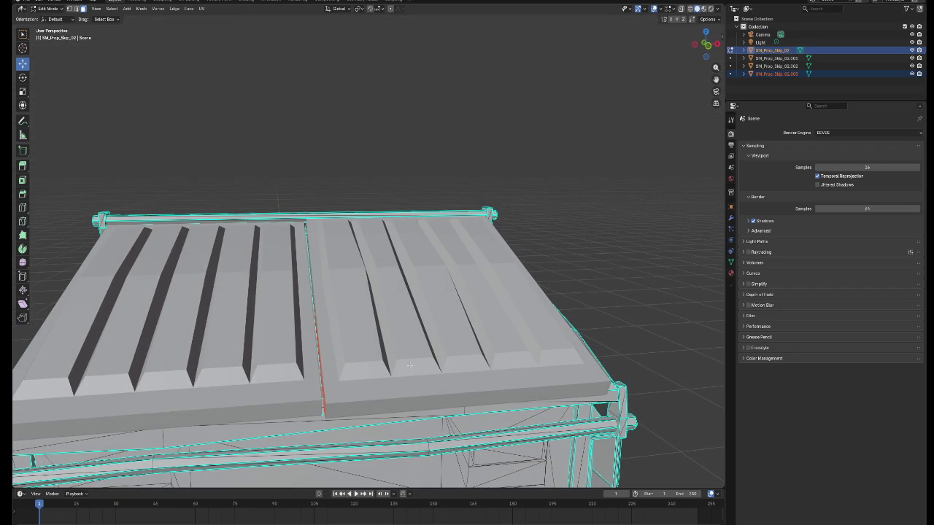
pyautogui.press('Tab')
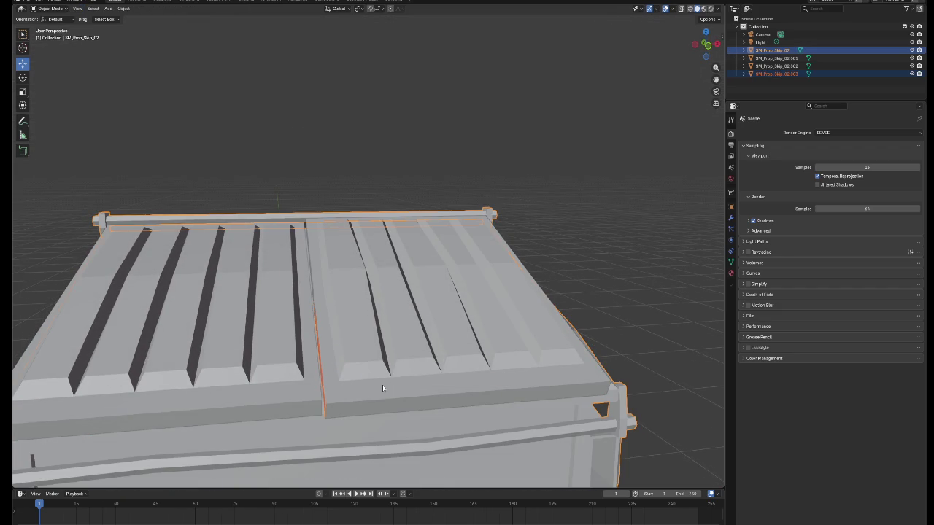
pyautogui.click(368, 390)
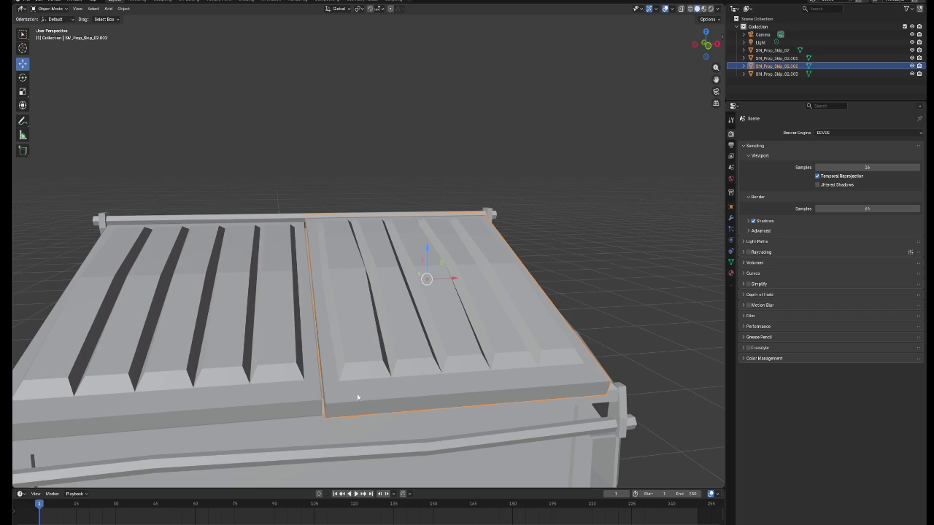
# - Select the right lid alone, try lifting it, and undo the lift
pyautogui.hotkey('alt', 'a')
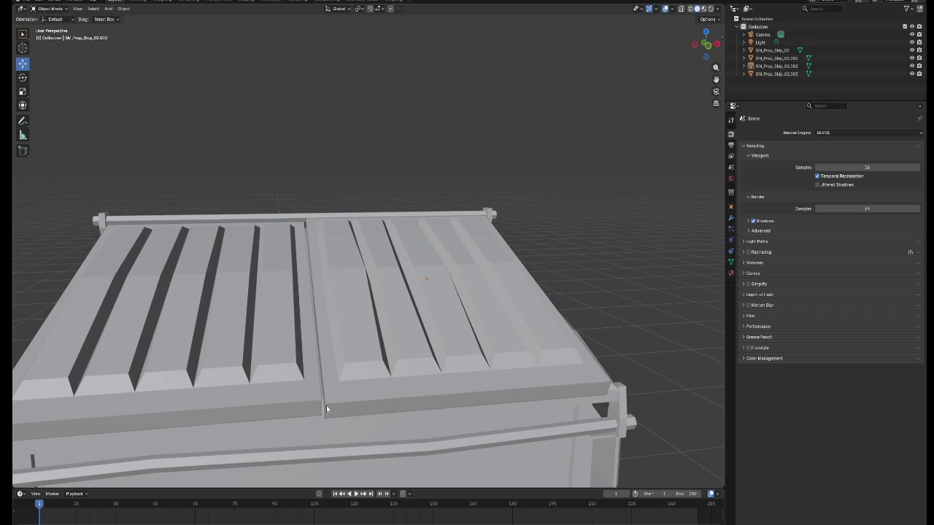
pyautogui.click(344, 403)
pyautogui.moveTo(427, 257); pyautogui.dragTo(426, 245)
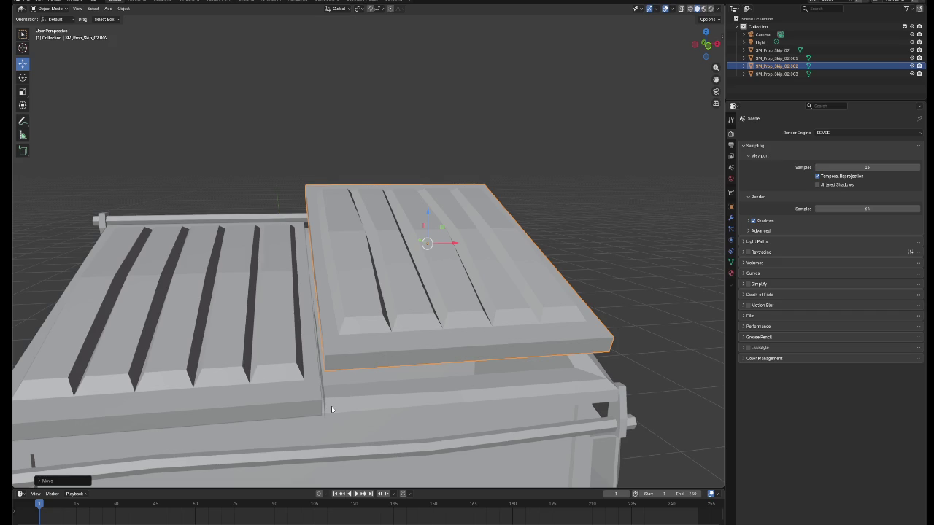
pyautogui.hotkey('ctrl', 'z')
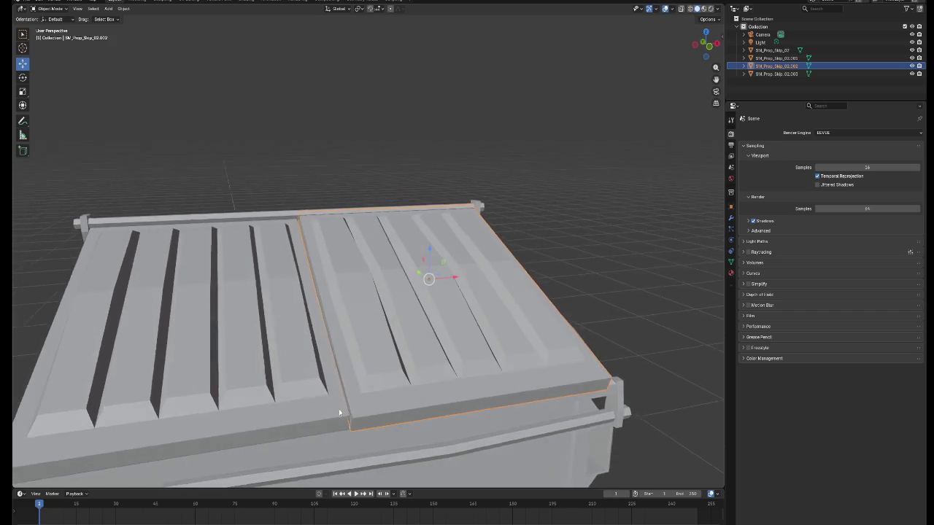
pyautogui.scroll(10, 338, 413)
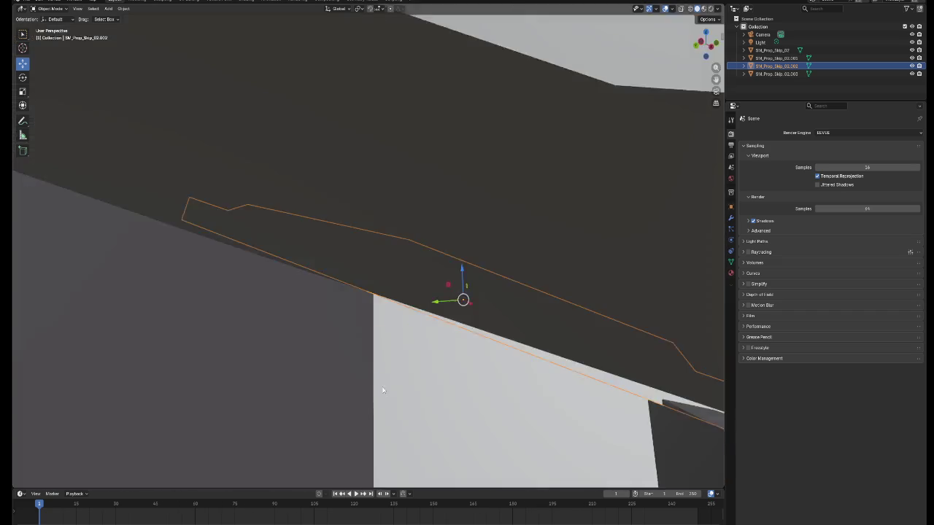
pyautogui.scroll(8, 382, 392)
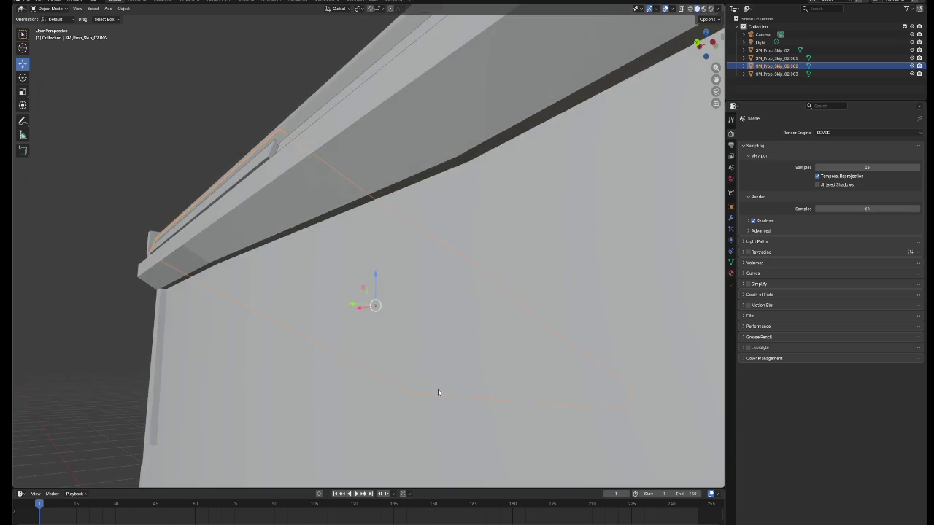
pyautogui.scroll(-5, 438, 393)
pyautogui.scroll(10, 488, 372)
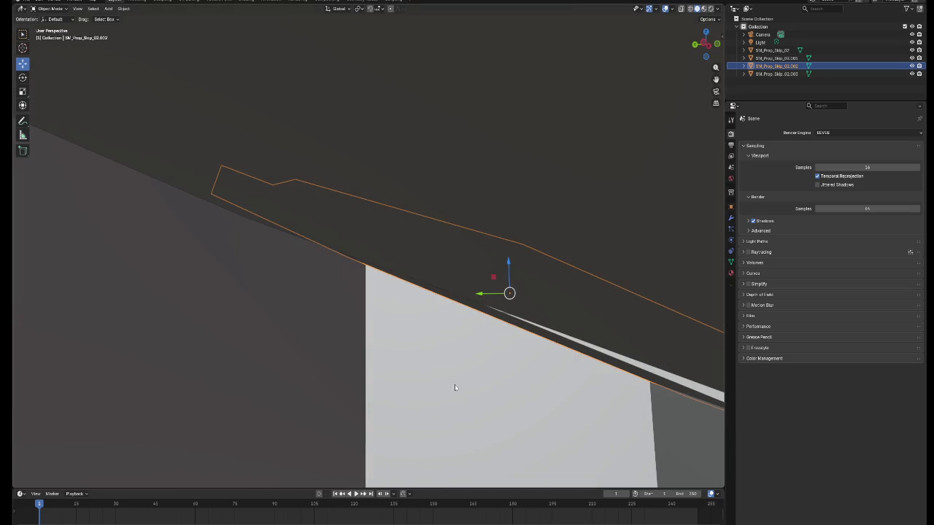
# - Join the SM_Prop_Skip_02.001 sliver into the right lid with Ctrl+J
pyautogui.click(622, 361)
pyautogui.moveTo(591, 376)
pyautogui.mouseDown()
pyautogui.moveTo(546, 367)
pyautogui.moveTo(475, 386)
pyautogui.moveTo(340, 381)
pyautogui.mouseUp()
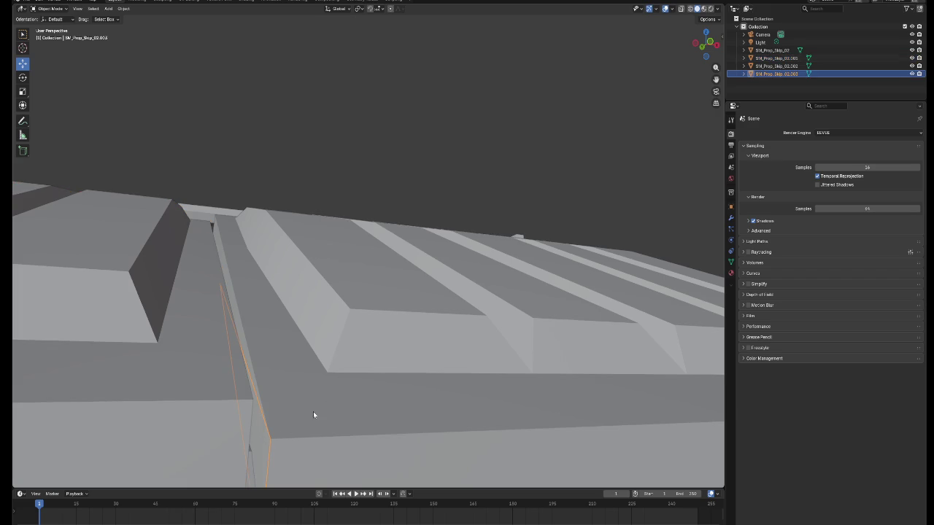
pyautogui.keyDown('shift'); pyautogui.click(321, 409); pyautogui.keyUp('shift')
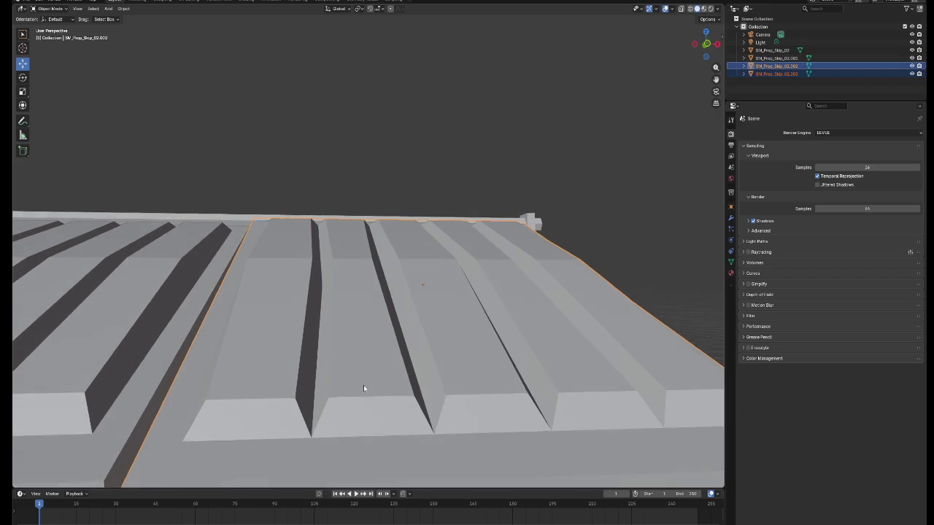
pyautogui.moveTo(363, 388); pyautogui.dragTo(365, 390)
pyautogui.hotkey('ctrl', 'j')
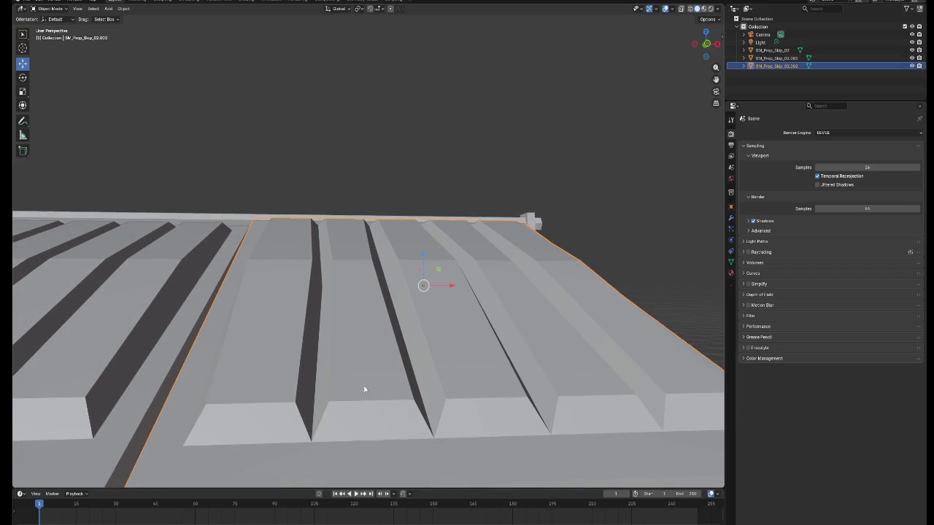
# - Raise the joined right lid about 0.08 m along Z
pyautogui.scroll(-3, 365, 390)
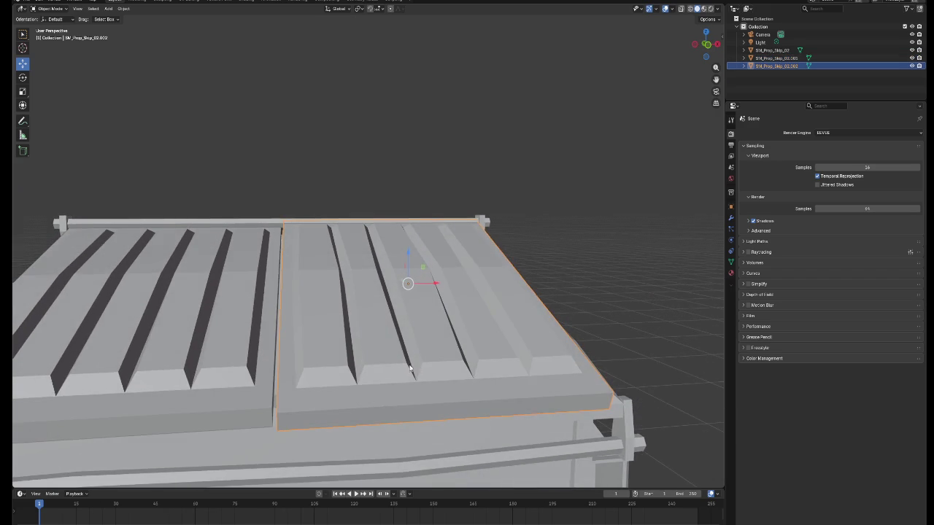
pyautogui.press('g')
pyautogui.press('z')
pyautogui.click(412, 228)
# - Select the other lid and the dumpster body together with the right lid
pyautogui.moveTo(412, 227)
pyautogui.mouseDown()
pyautogui.moveTo(424, 257)
pyautogui.moveTo(438, 254)
pyautogui.moveTo(397, 274)
pyautogui.mouseUp()
pyautogui.scroll(-5, 397, 275)
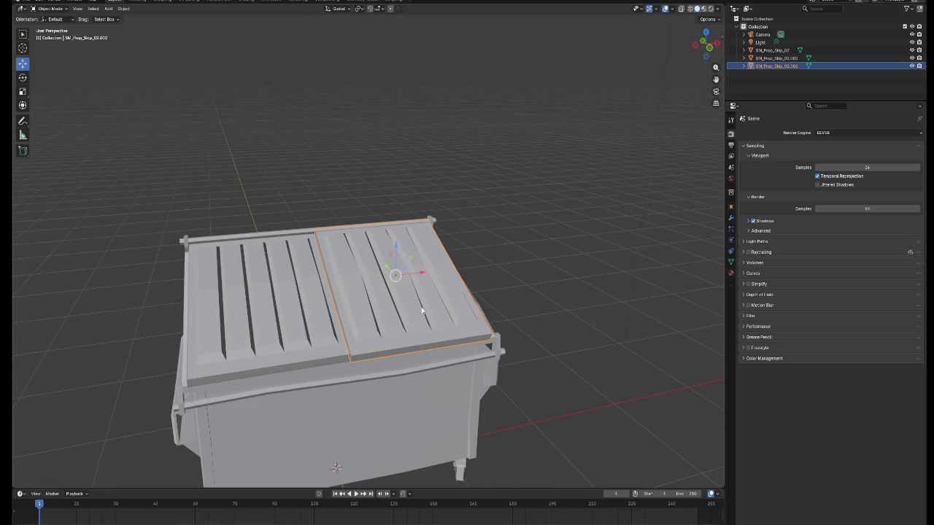
pyautogui.keyDown('shift'); pyautogui.click(306, 359); pyautogui.keyUp('shift')
pyautogui.keyDown('shift'); pyautogui.click(342, 398); pyautogui.keyUp('shift')
pyautogui.moveTo(342, 398)
pyautogui.mouseDown()
pyautogui.moveTo(337, 387)
pyautogui.moveTo(396, 386)
pyautogui.moveTo(441, 329)
pyautogui.moveTo(678, 371)
pyautogui.moveTo(348, 365)
pyautogui.moveTo(367, 398)
pyautogui.mouseUp()
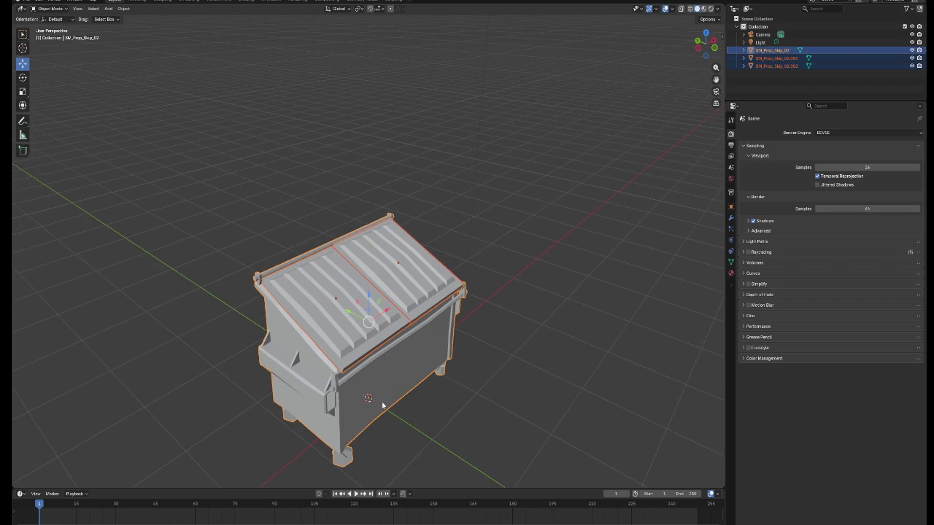
# - Export the selected dumpster pieces as FBX, overwriting DumpsterSep.fbx
pyautogui.click(27, 7)
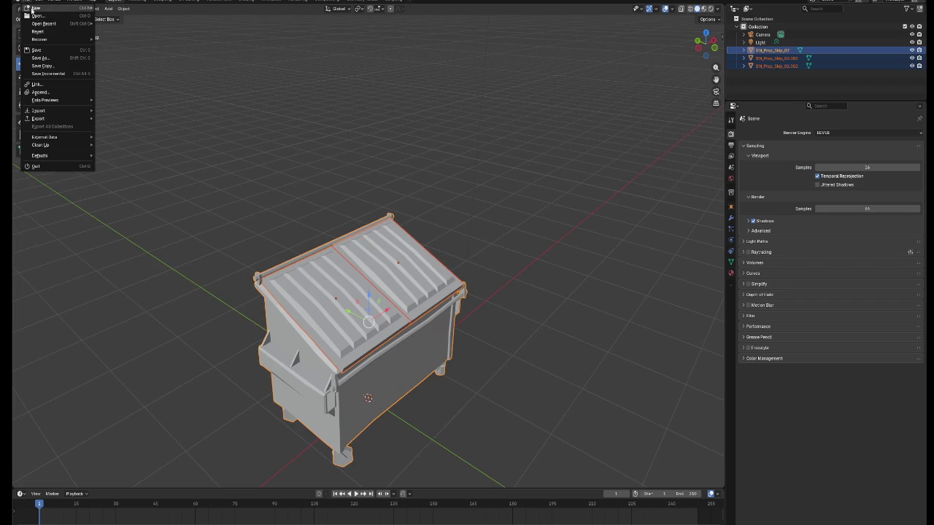
pyautogui.moveTo(63, 120)
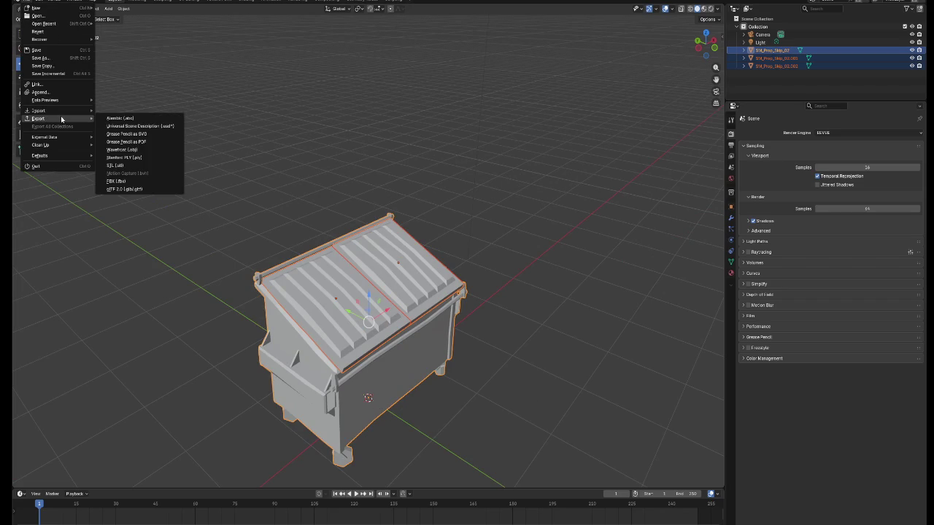
pyautogui.click(131, 181)
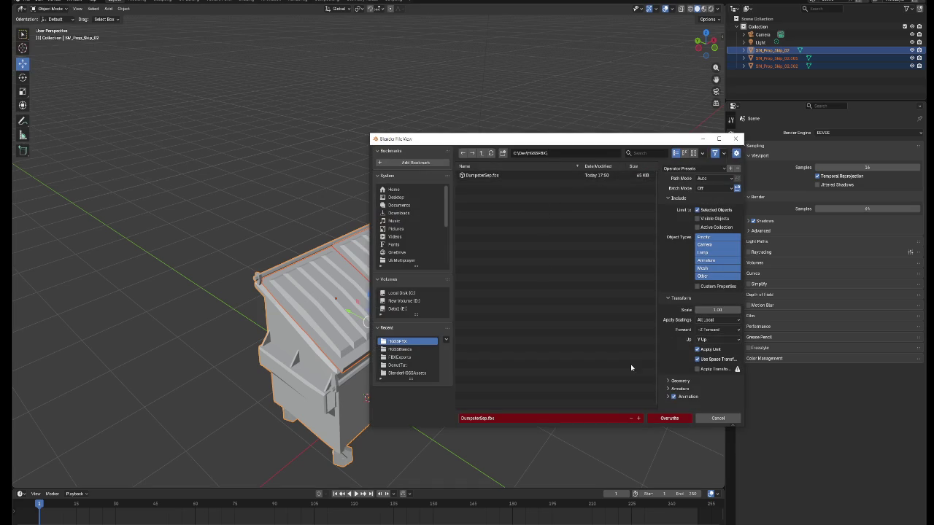
pyautogui.click(678, 418)
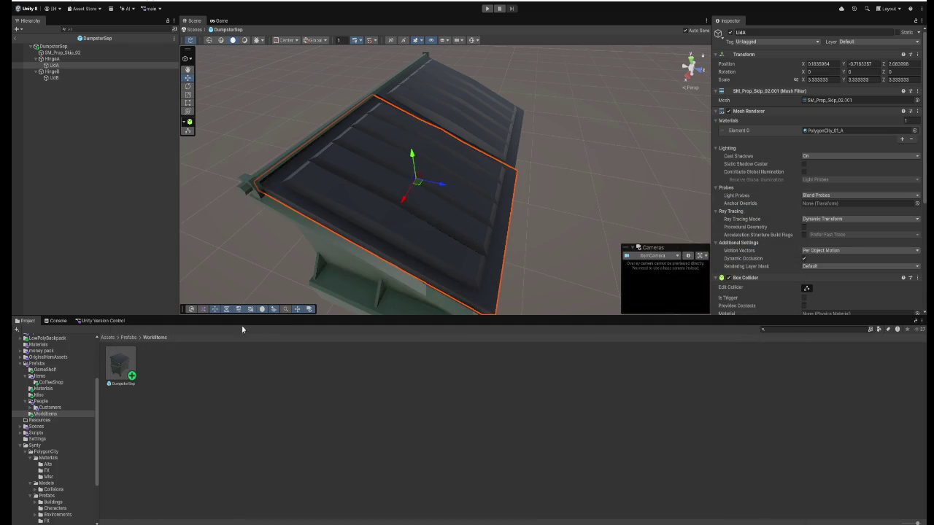
# - Show the OriginalHomAssets folder in Unity's Project window, then switch to File Explorer
pyautogui.click(58, 357)
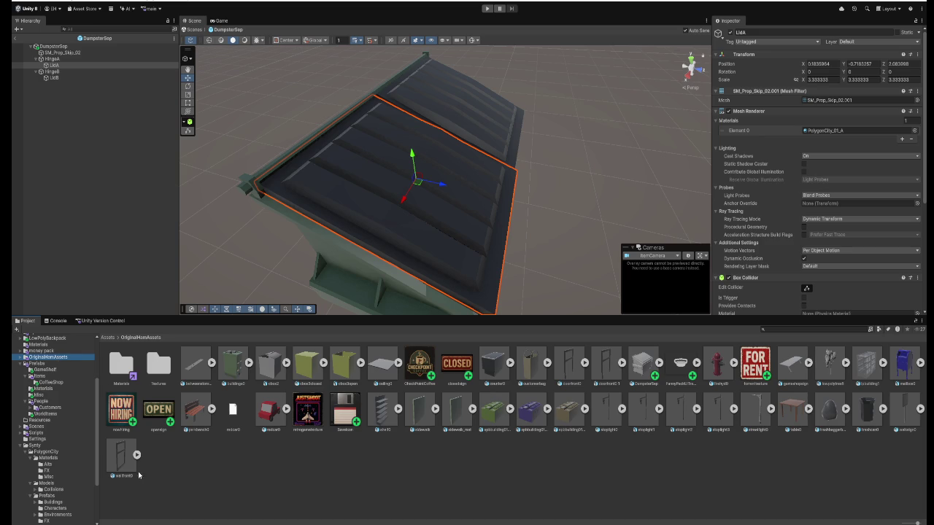
pyautogui.hotkey('alt', 'Tab')
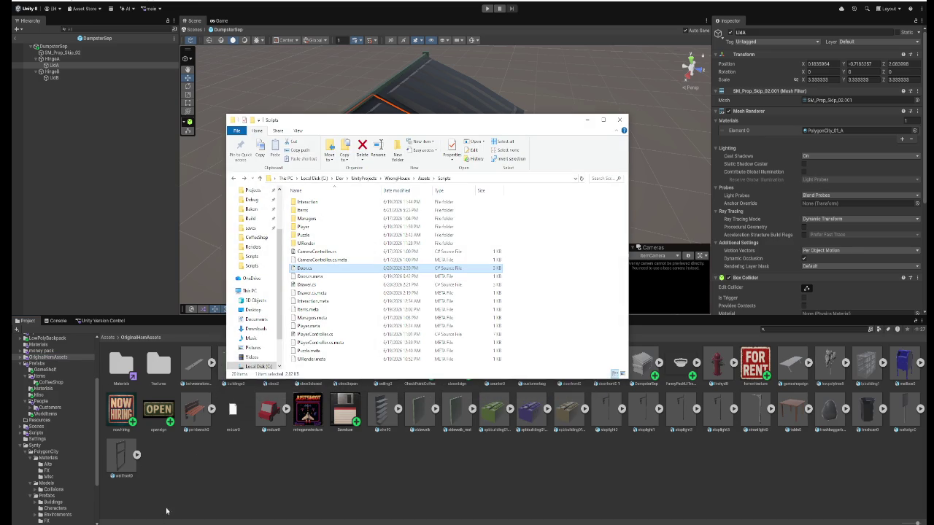
# - In Dev > HGSSFBX, rename DumpsterSep to DumpsterSep2 and drag it into OriginalHomAssets
pyautogui.click(339, 178)
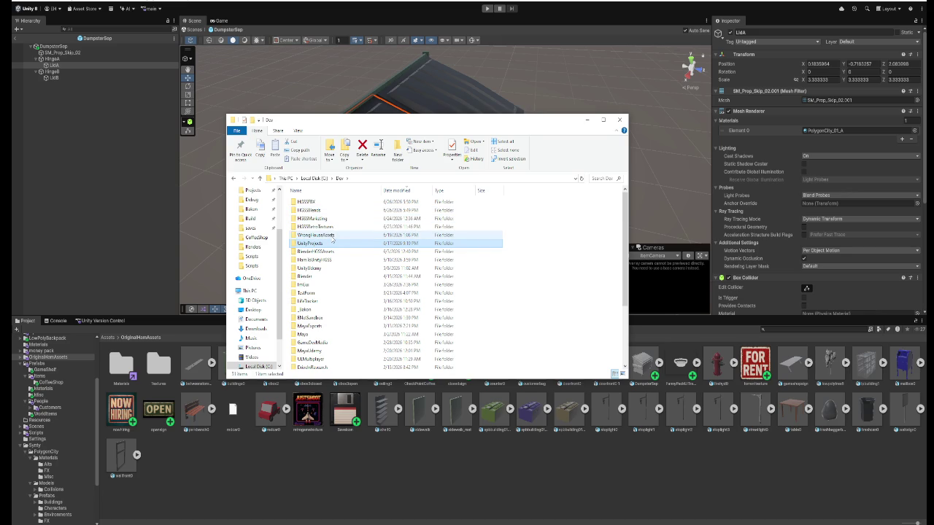
pyautogui.doubleClick(321, 202)
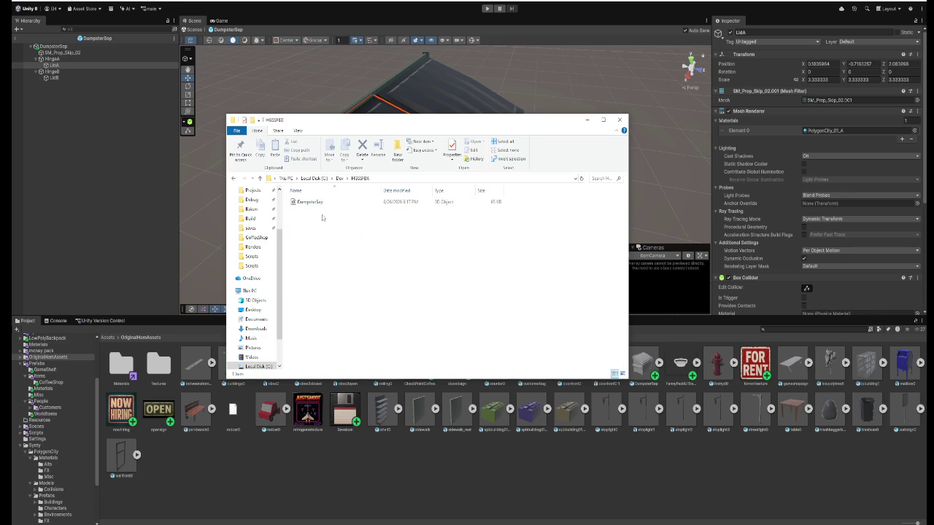
pyautogui.click(318, 209)
pyautogui.click(324, 205)
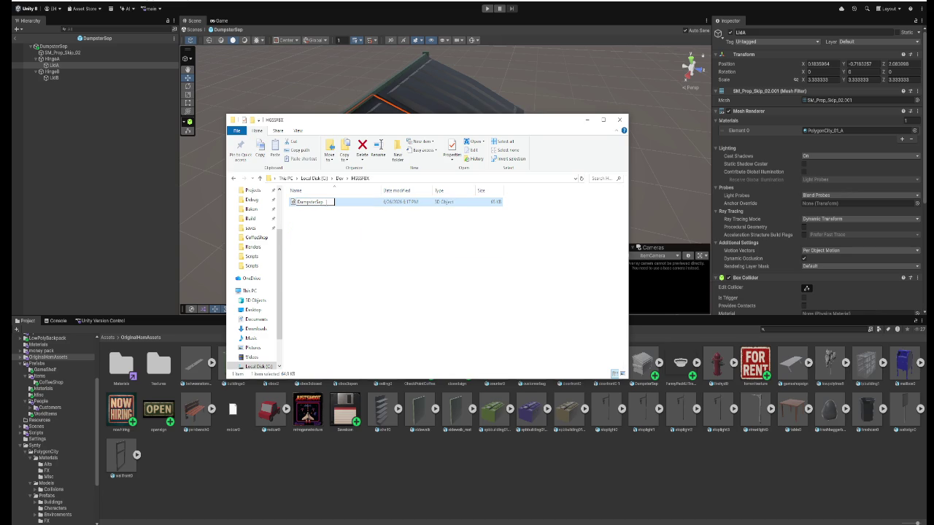
pyautogui.write('3')
pyautogui.press('Return')
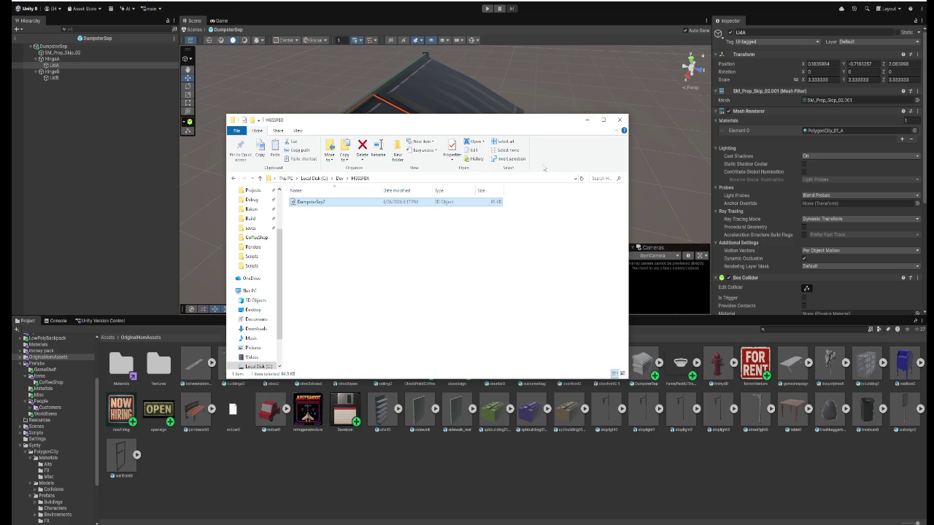
pyautogui.moveTo(325, 208); pyautogui.dragTo(260, 480)
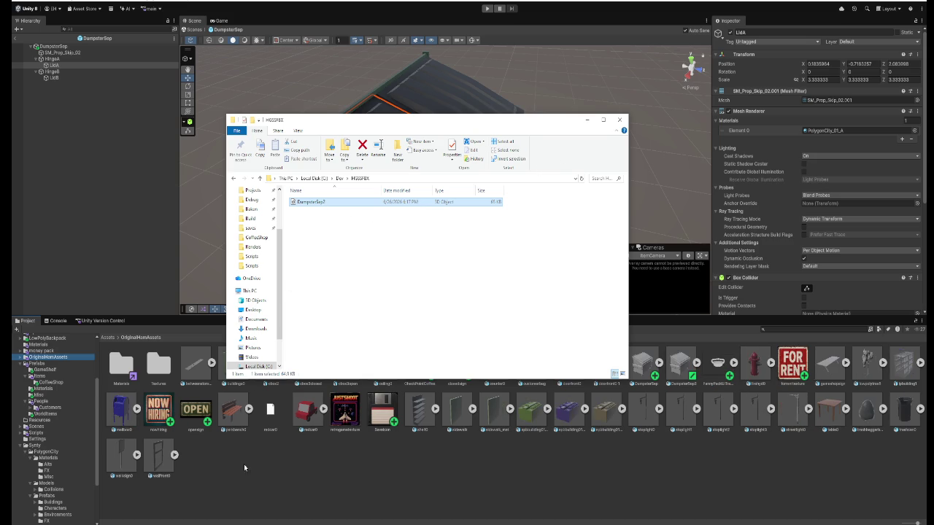
# - Minimise File Explorer, expand DumpsterSep2 to list its parts, and select LidB
pyautogui.click(588, 120)
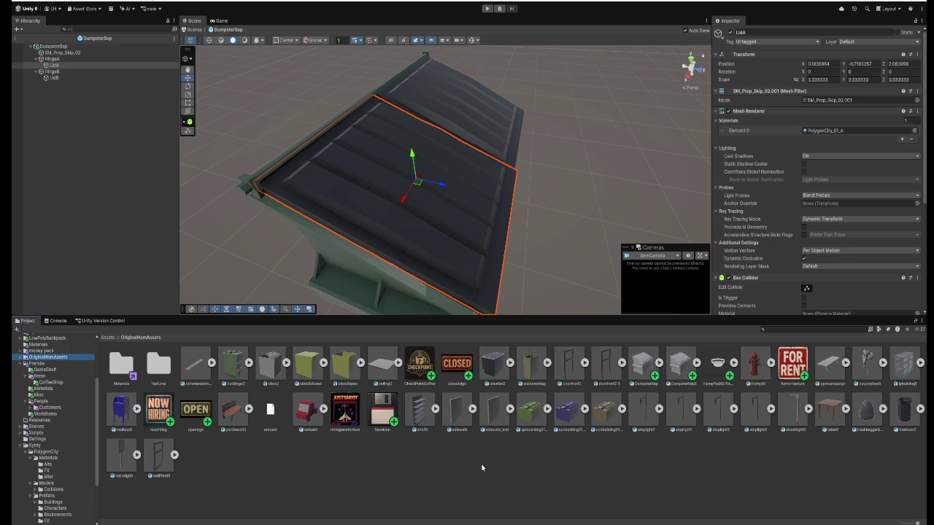
pyautogui.click(697, 364)
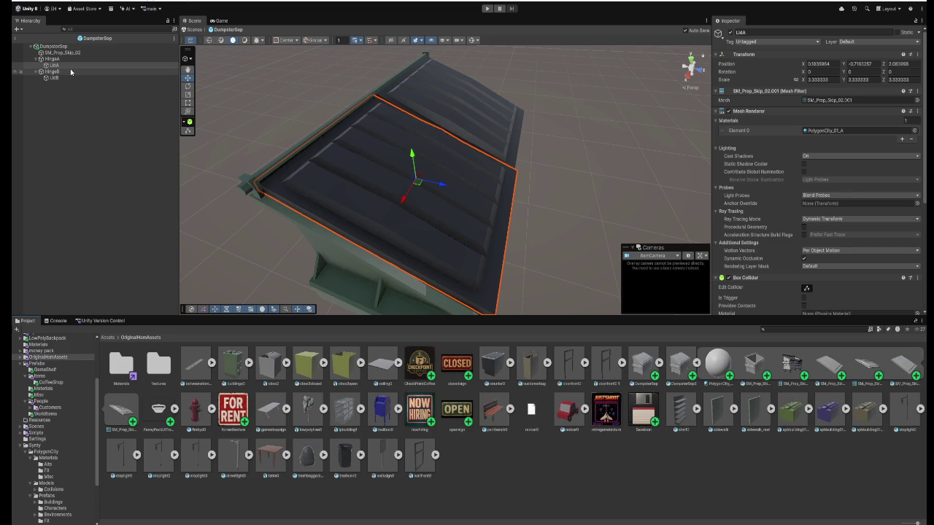
pyautogui.click(451, 92)
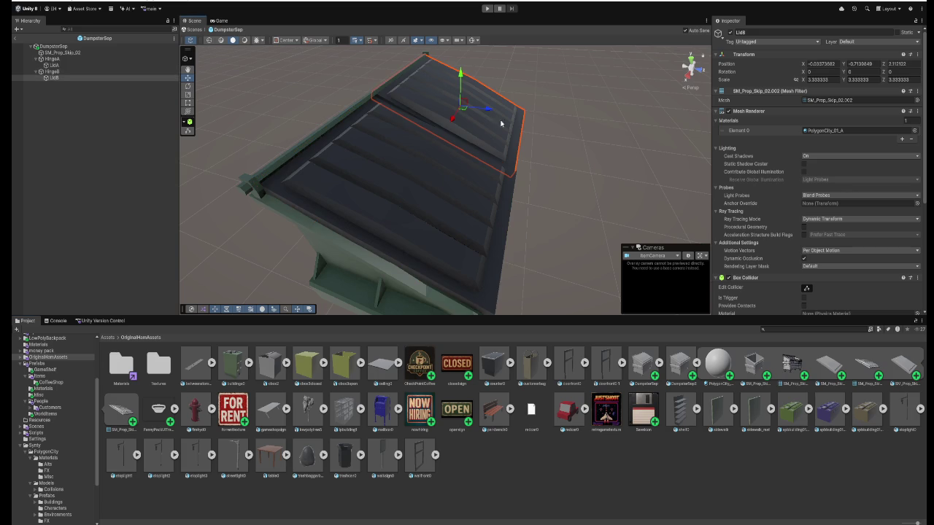
pyautogui.scroll(-5, 802, 219)
pyautogui.scroll(-3, 818, 218)
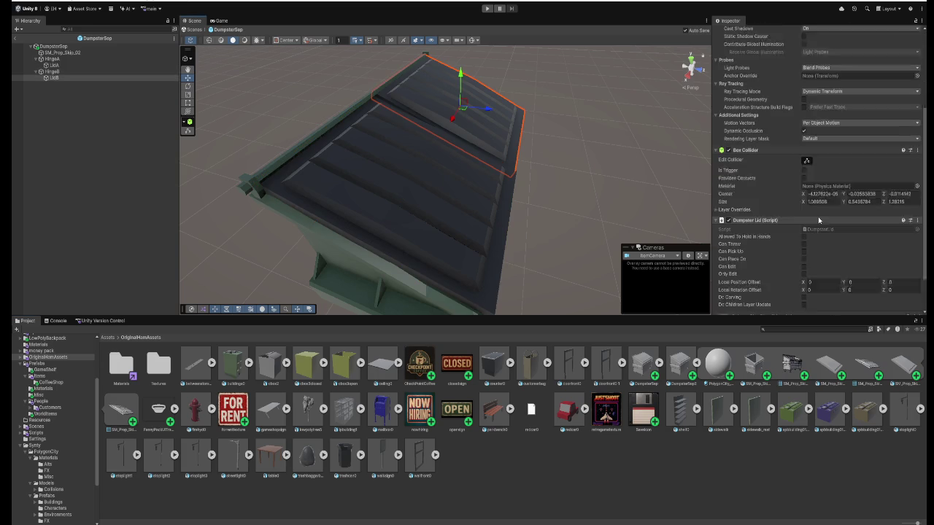
pyautogui.scroll(7, 819, 218)
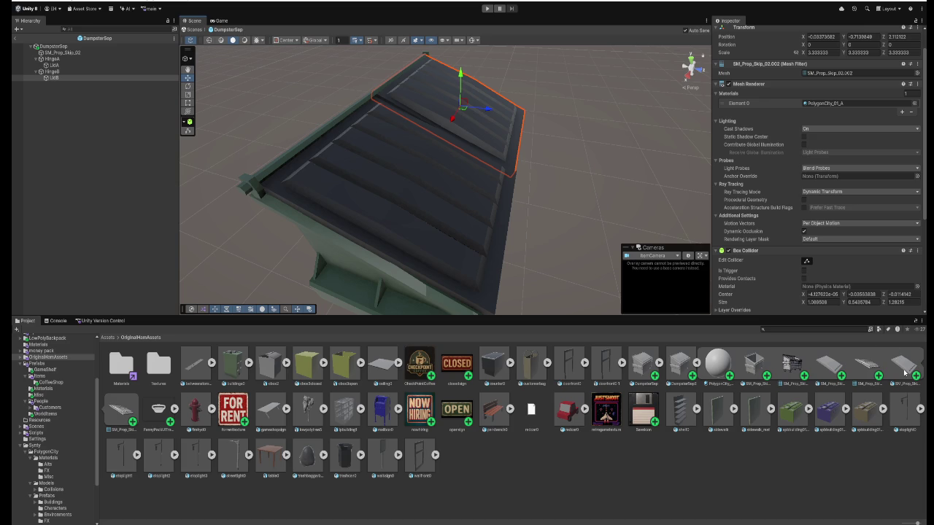
pyautogui.scroll(-3, 857, 209)
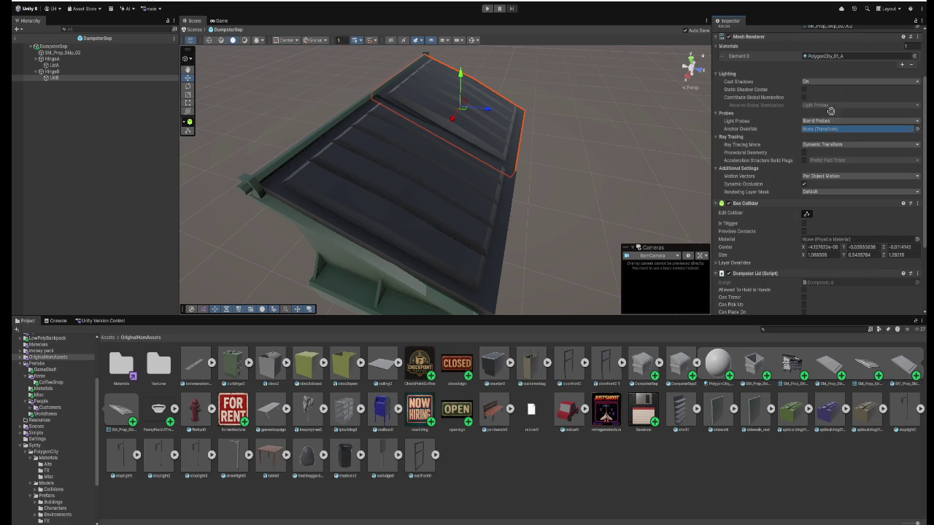
pyautogui.scroll(5, 837, 33)
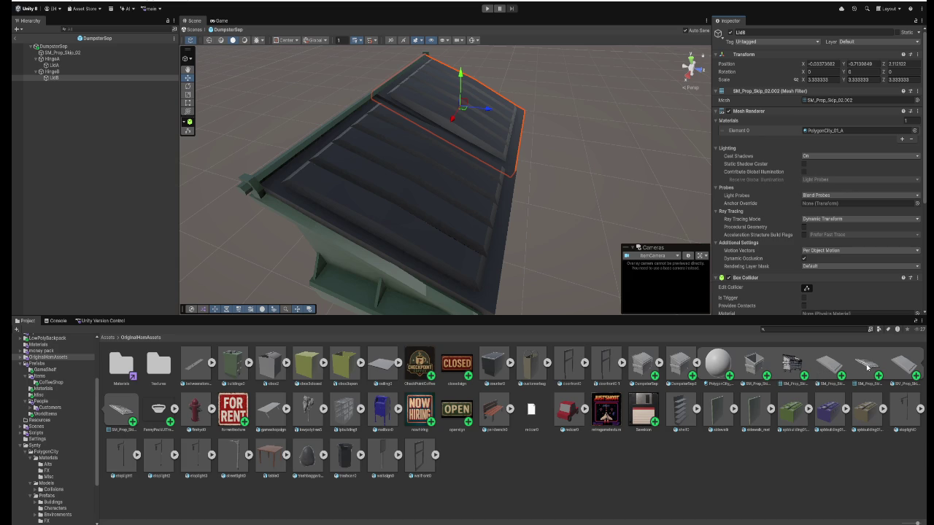
pyautogui.moveTo(867, 367)
pyautogui.mouseDown()
pyautogui.moveTo(871, 202)
pyautogui.moveTo(854, 105)
pyautogui.moveTo(845, 83)
pyautogui.moveTo(828, 81)
pyautogui.mouseUp()
# - Check LidB's new lid mesh by lifting and undoing, then exit the prefab to the street scene
pyautogui.hotkey('ctrl', 'z')
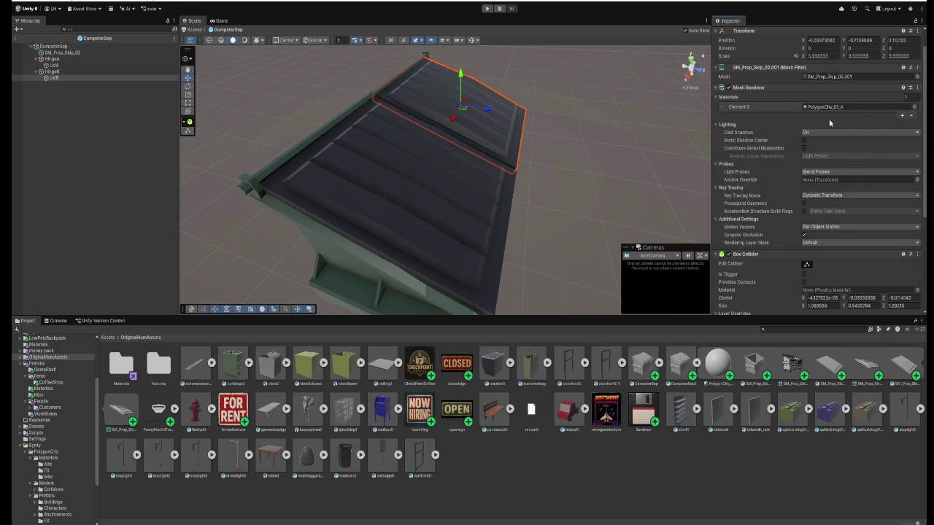
pyautogui.moveTo(461, 87); pyautogui.dragTo(462, 65)
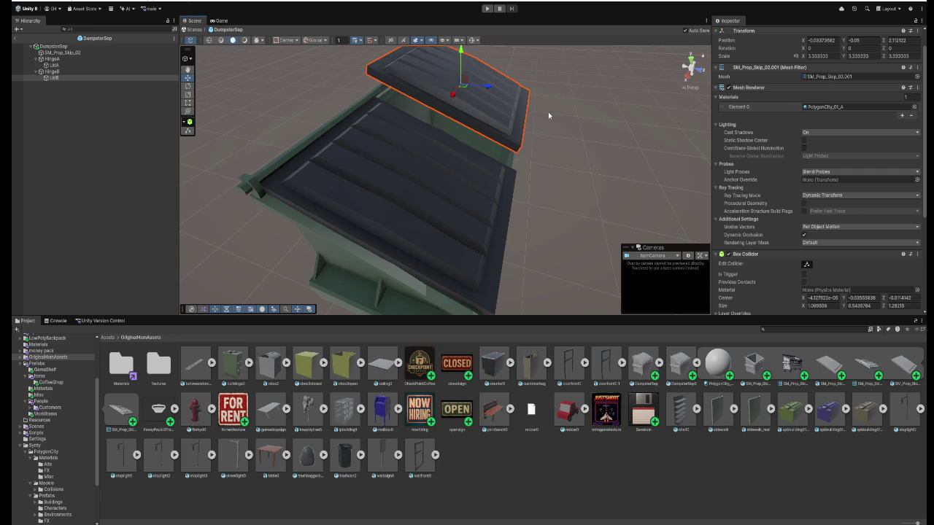
pyautogui.hotkey('ctrl', 'z')
pyautogui.scroll(3, 604, 145)
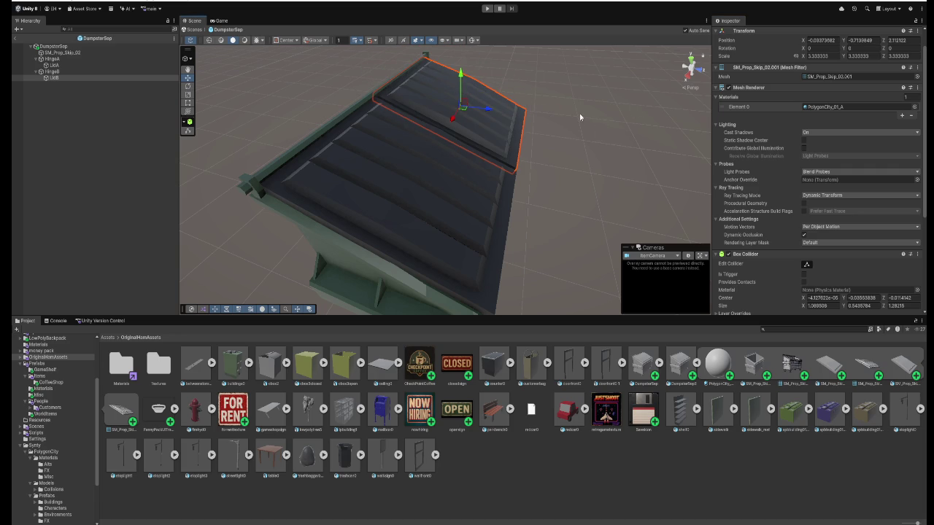
pyautogui.moveTo(574, 129)
pyautogui.mouseDown()
pyautogui.moveTo(521, 129)
pyautogui.moveTo(508, 160)
pyautogui.moveTo(518, 165)
pyautogui.mouseUp()
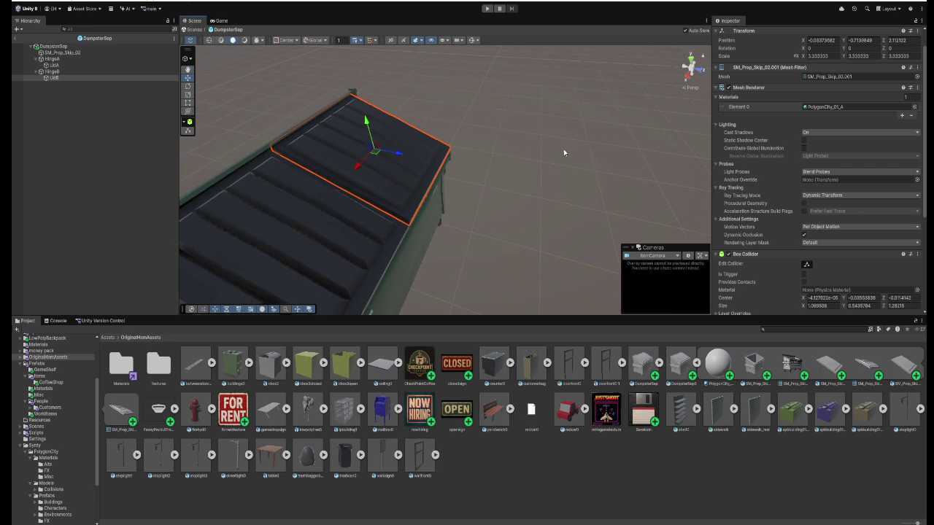
pyautogui.click(195, 30)
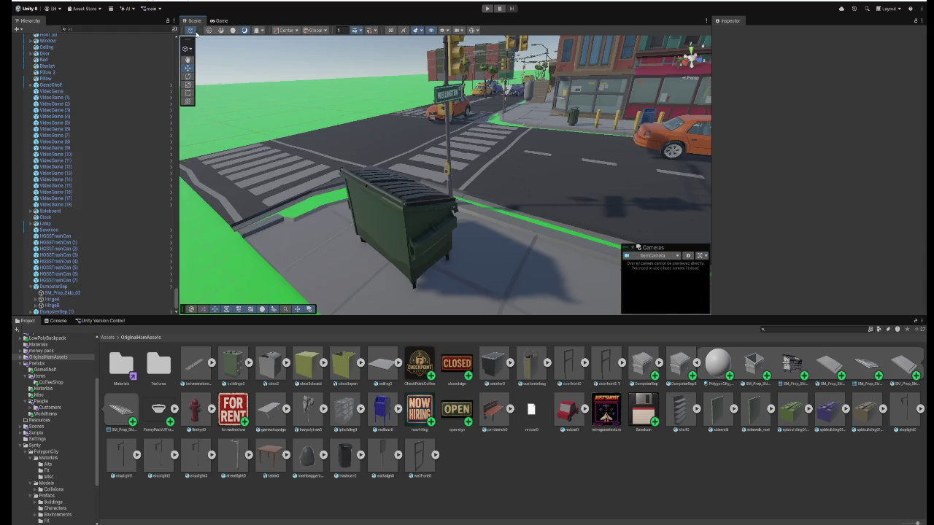
pyautogui.click(488, 9)
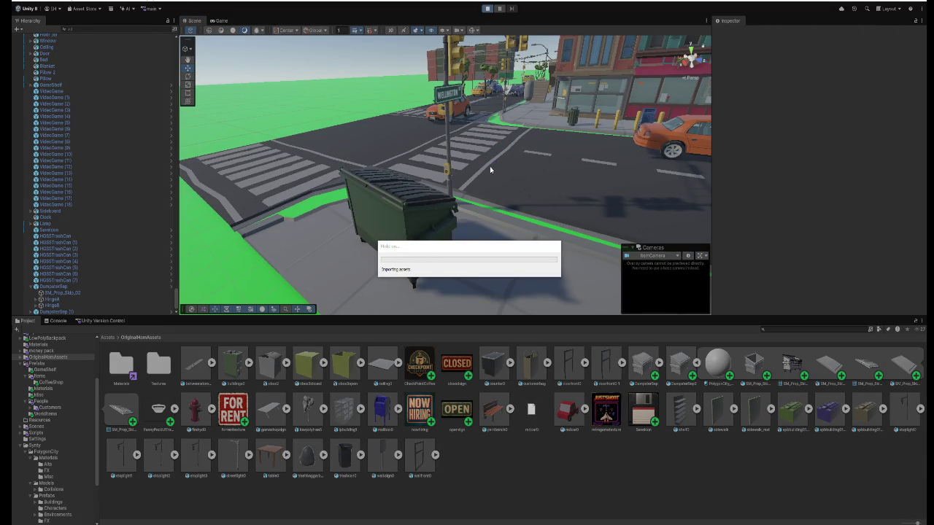
pyautogui.press('w')
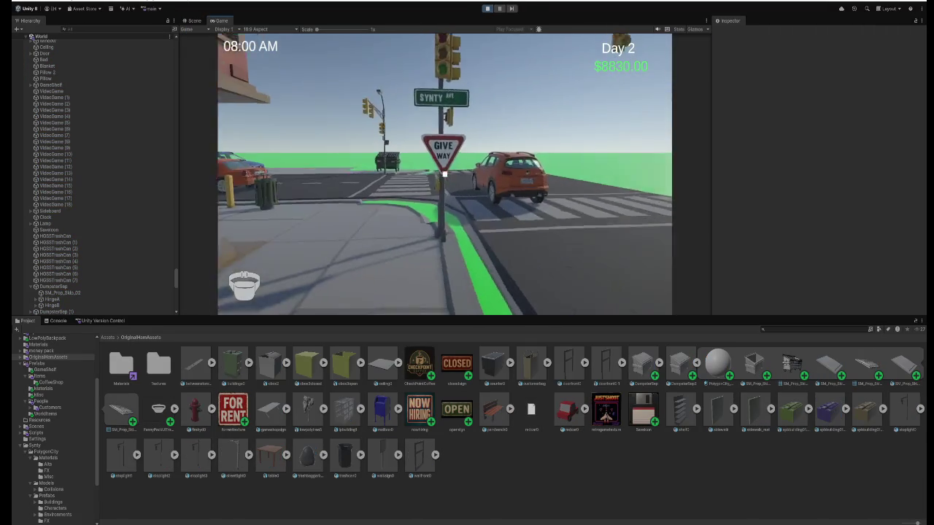
pyautogui.press('w')
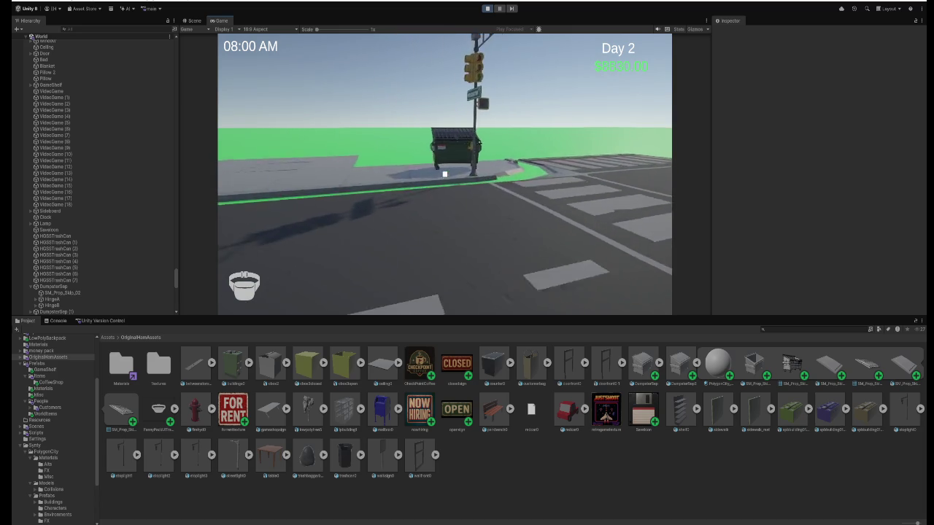
pyautogui.press('e')
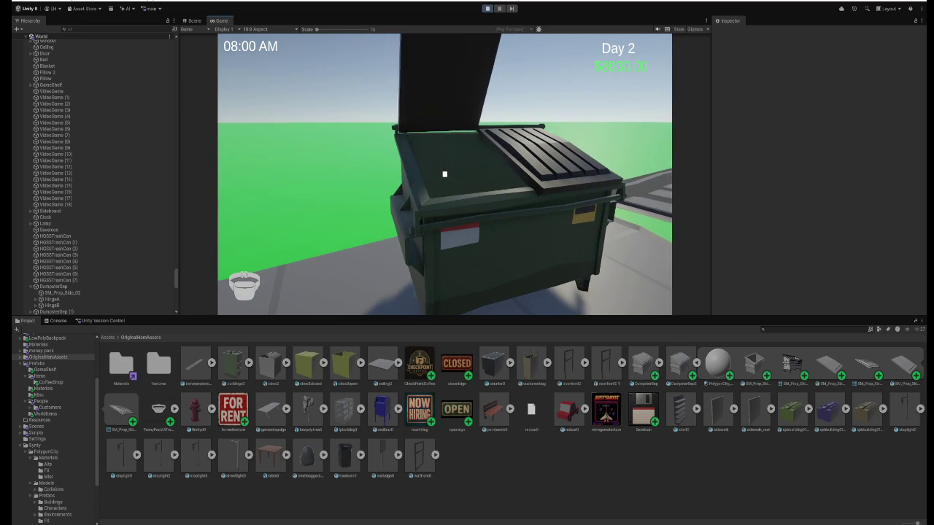
pyautogui.press('w')
pyautogui.press('d')
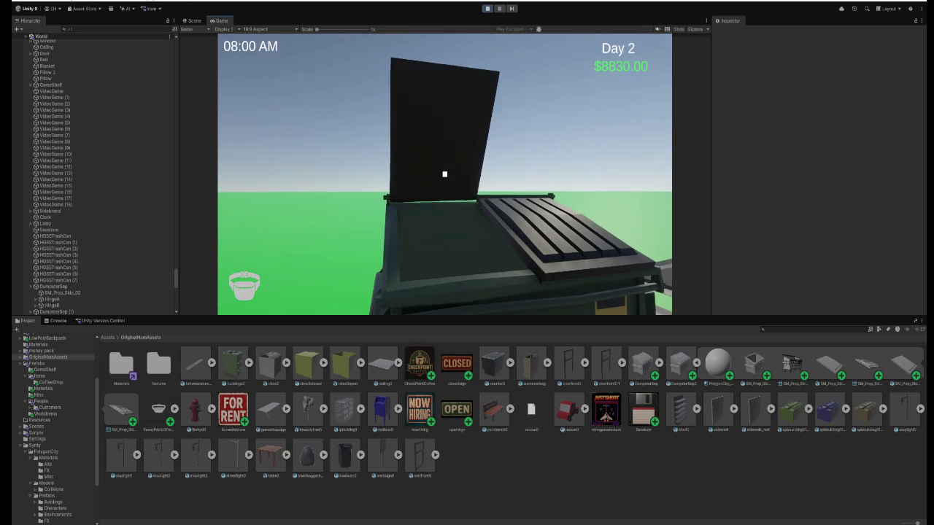
pyautogui.press('d')
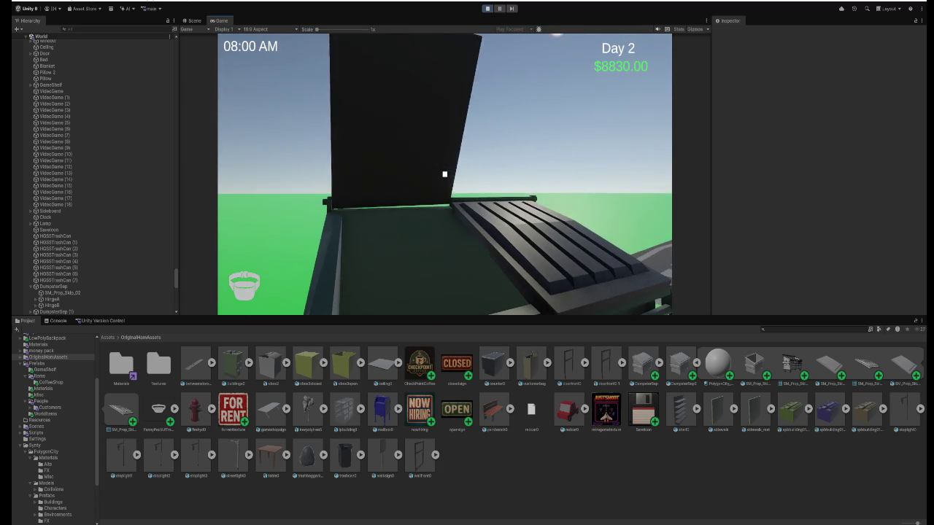
pyautogui.press('e')
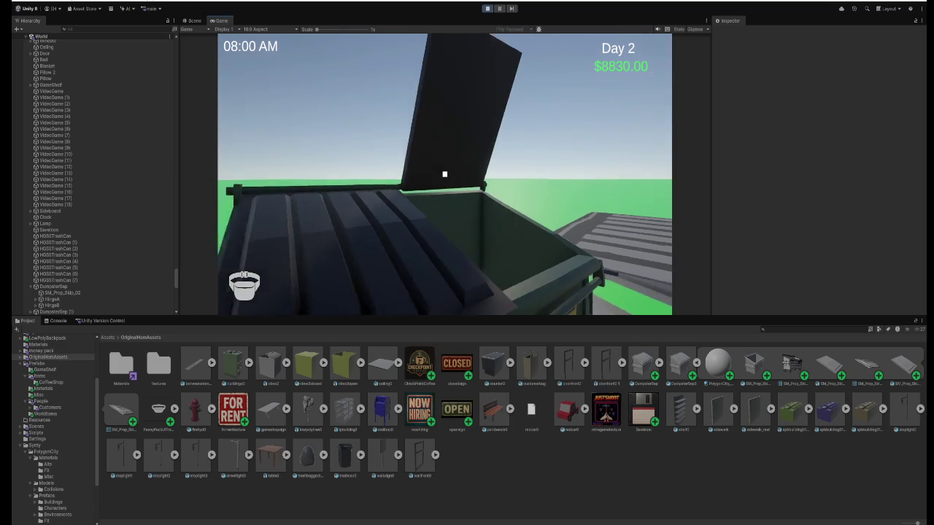
pyautogui.press('s')
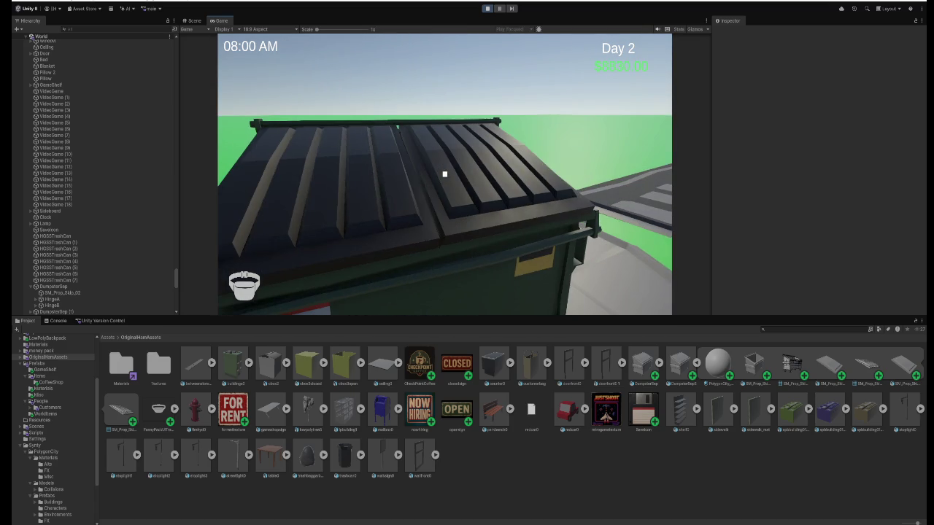
pyautogui.click(488, 8)
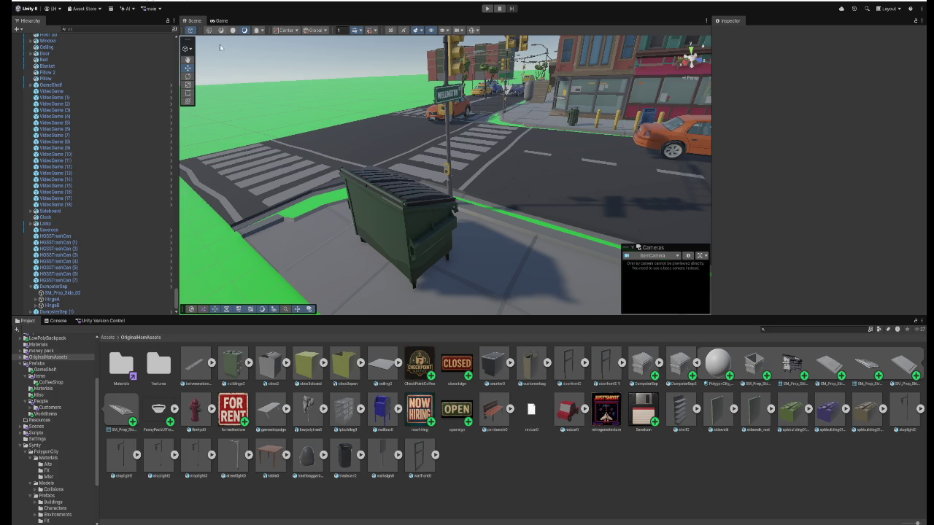
# - Delete the old DumpsterSep object from the city scene
pyautogui.click(379, 181)
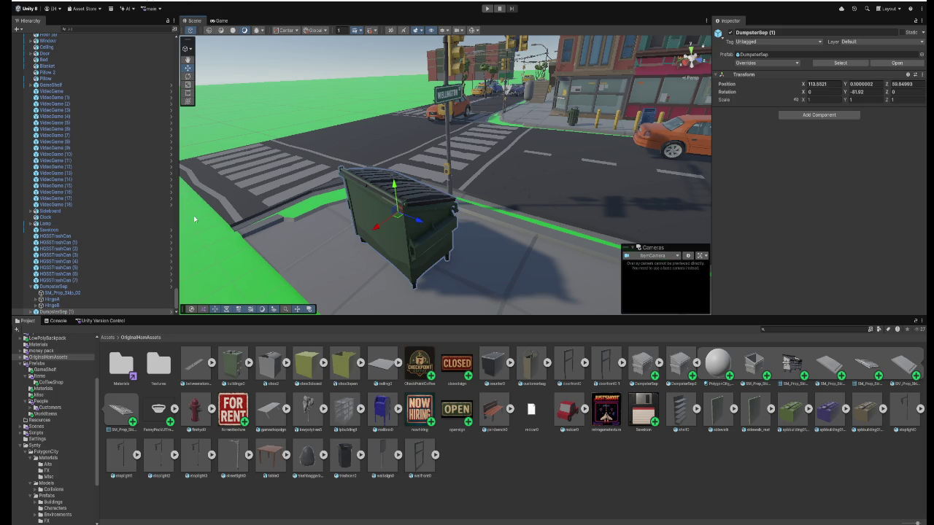
pyautogui.click(77, 288)
pyautogui.press('Delete')
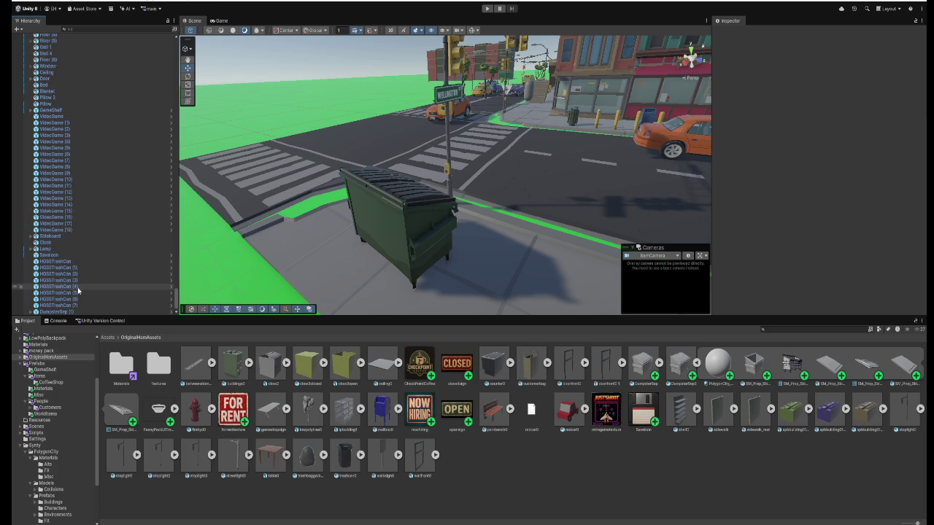
# - Open the DumpsterSep prefab from Prefabs > WorldItems for editing
pyautogui.click(79, 311)
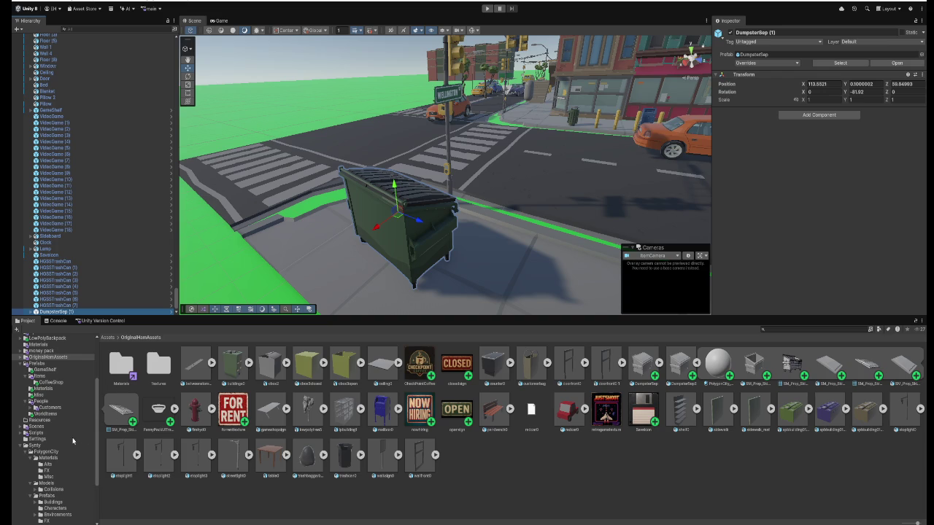
pyautogui.click(37, 364)
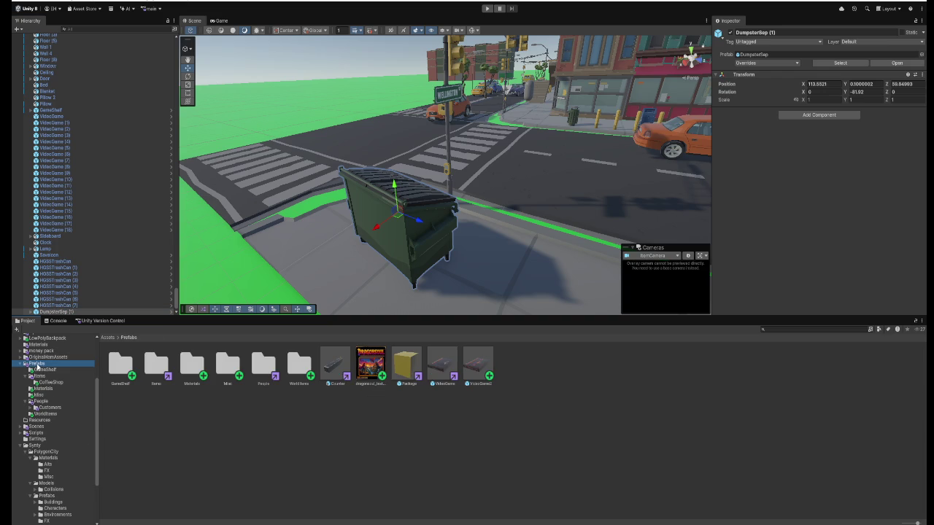
pyautogui.doubleClick(292, 375)
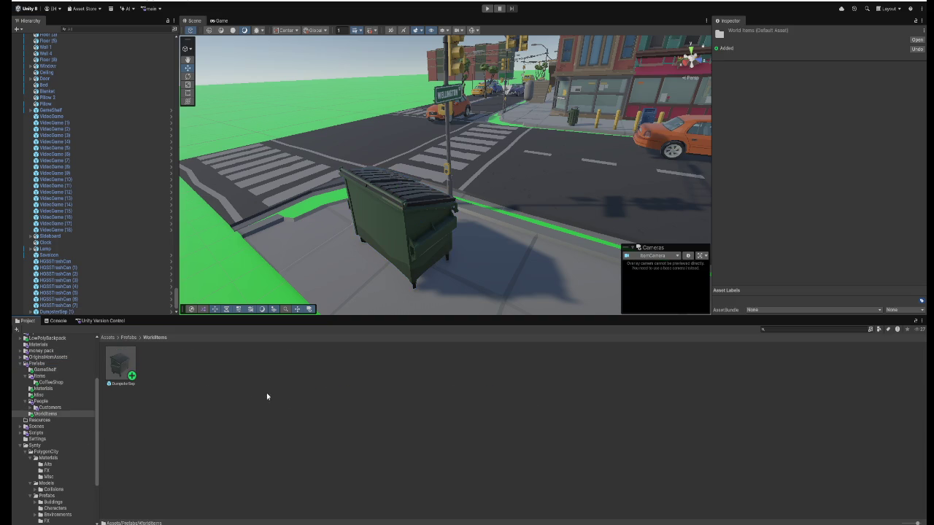
pyautogui.doubleClick(121, 361)
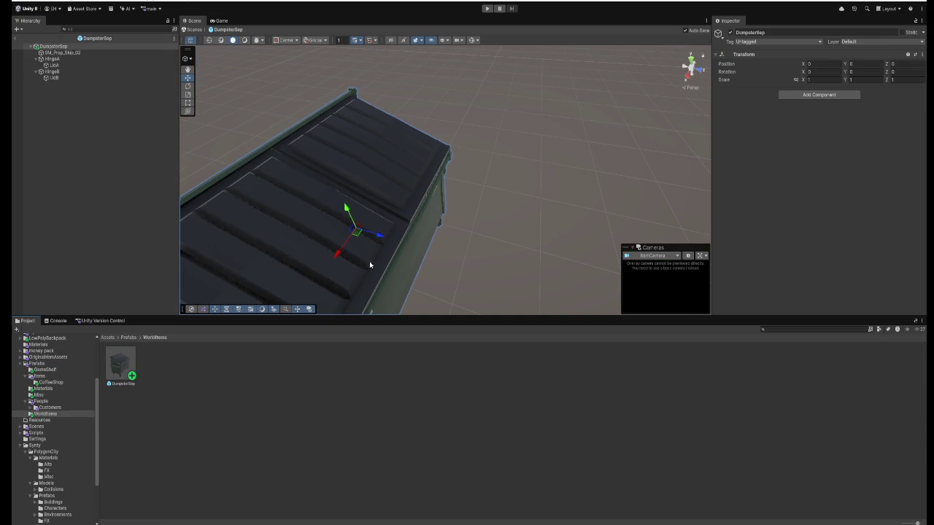
# - Select SM_Prop_Skip_02, show the OriginalHomAssets folder, and enter play mode
pyautogui.click(442, 186)
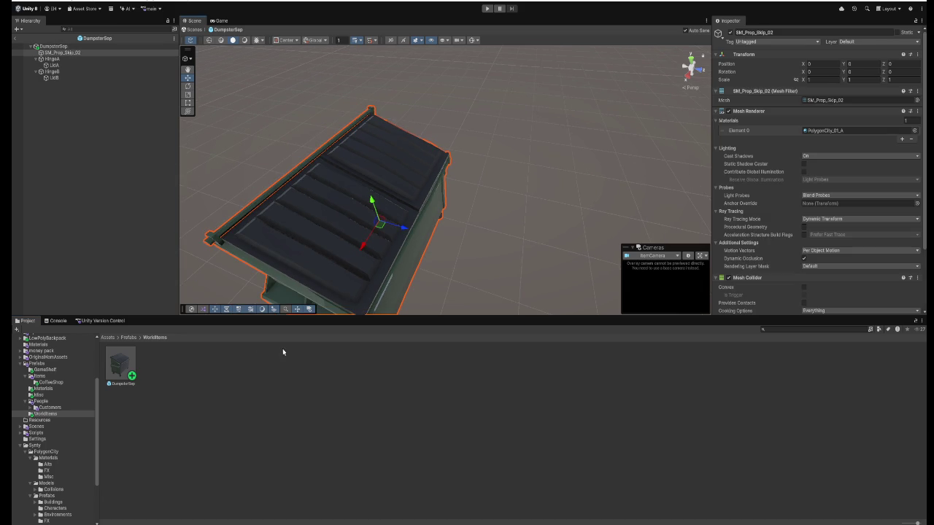
pyautogui.click(58, 359)
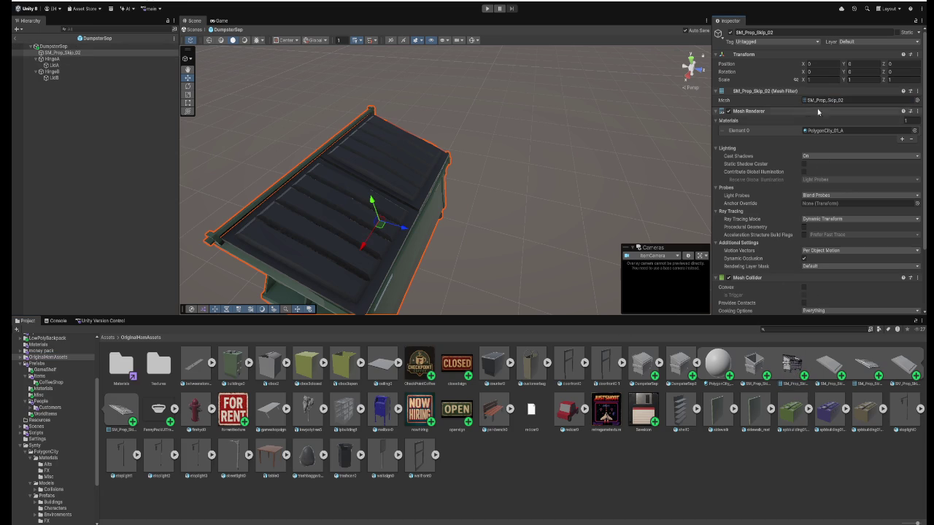
pyautogui.click(488, 9)
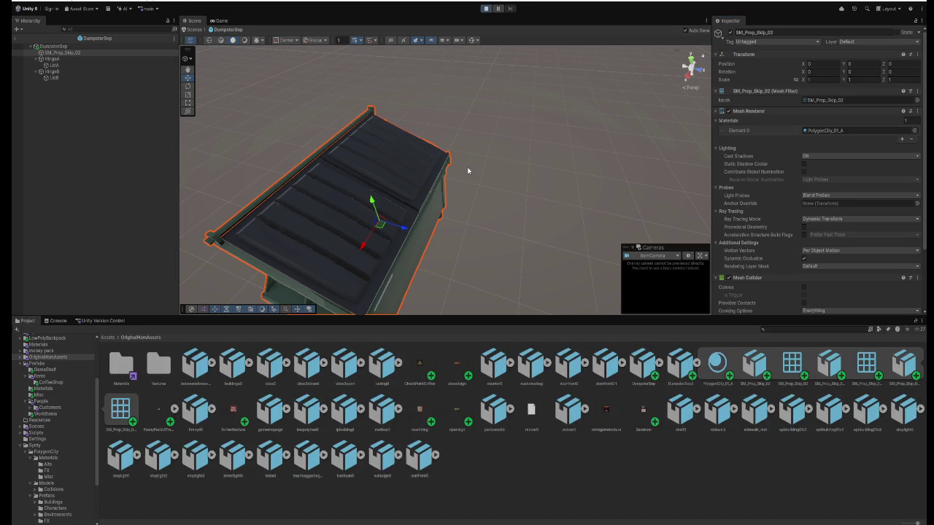
# - Walk to the dumpster and open and close its lids twice with E
pyautogui.press('w')
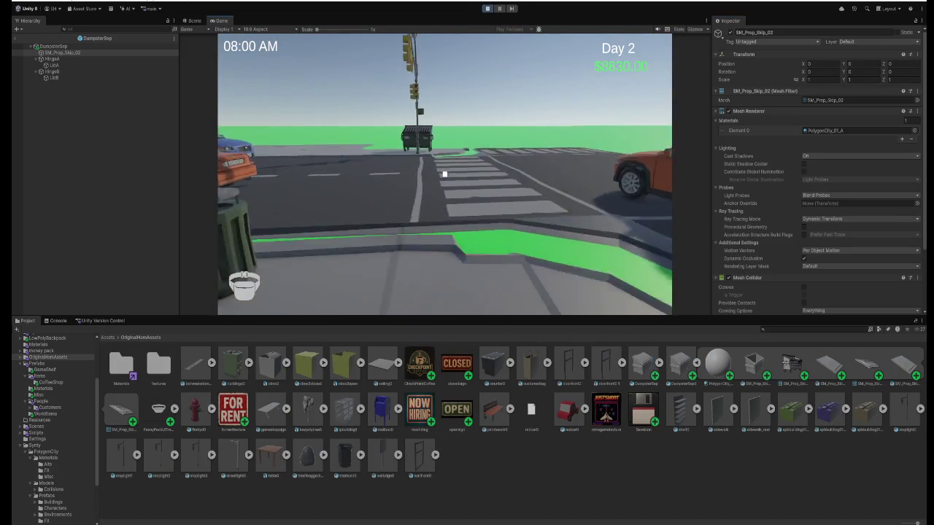
pyautogui.press('w')
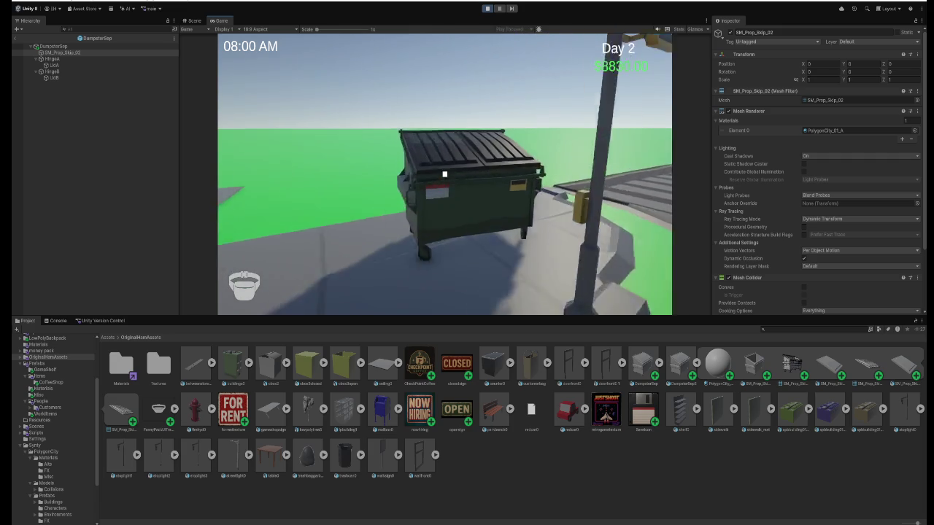
pyautogui.press('e')
pyautogui.press('w')
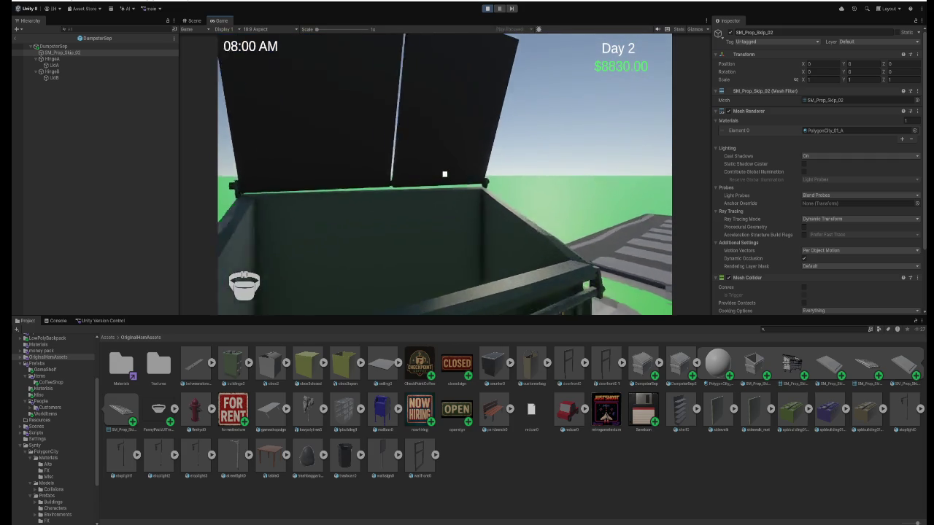
pyautogui.press('e')
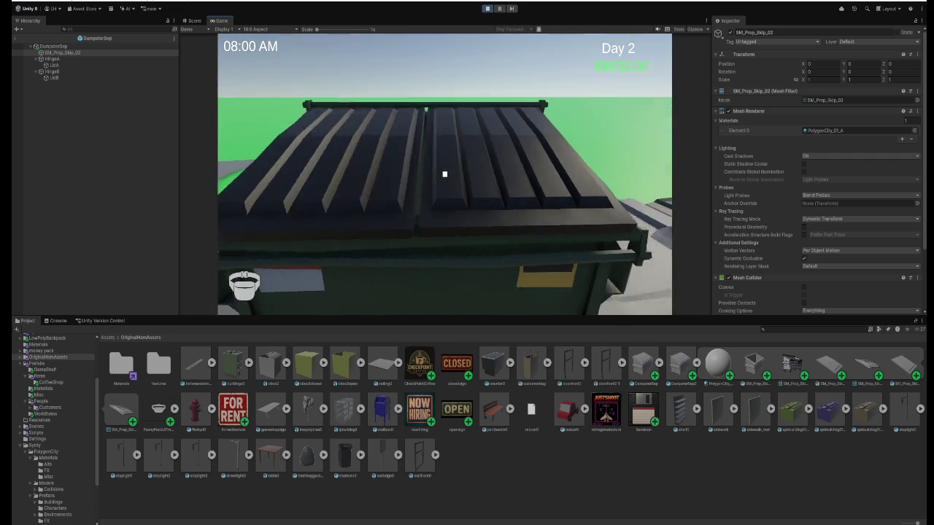
pyautogui.press('s')
pyautogui.press('w')
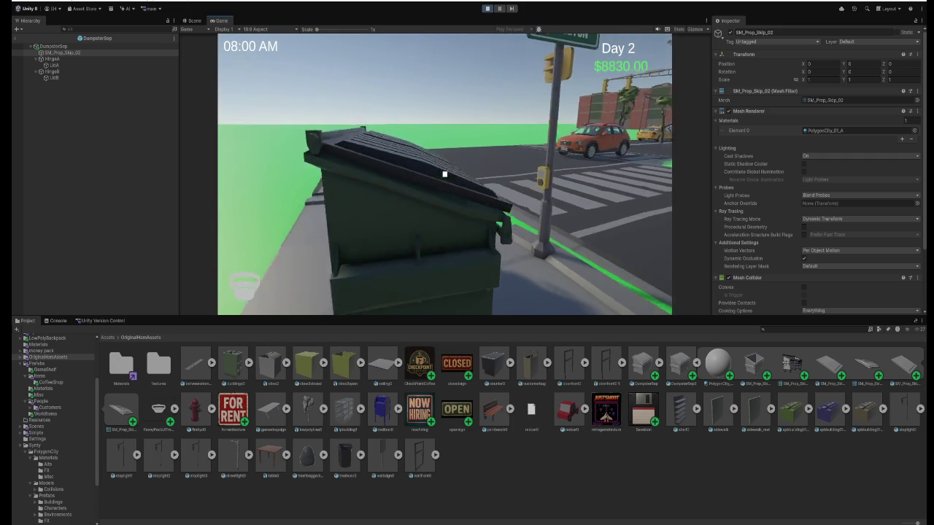
pyautogui.press('e')
pyautogui.press('w')
pyautogui.press('e')
# - Walk on to the curb, stop play mode, and exit the prefab to the city scene
pyautogui.press('s')
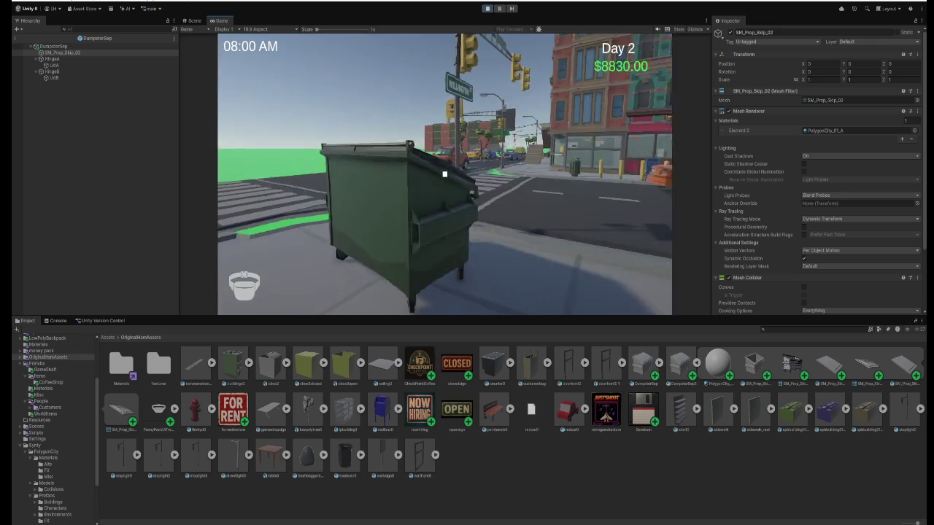
pyautogui.press('w')
pyautogui.press('w')
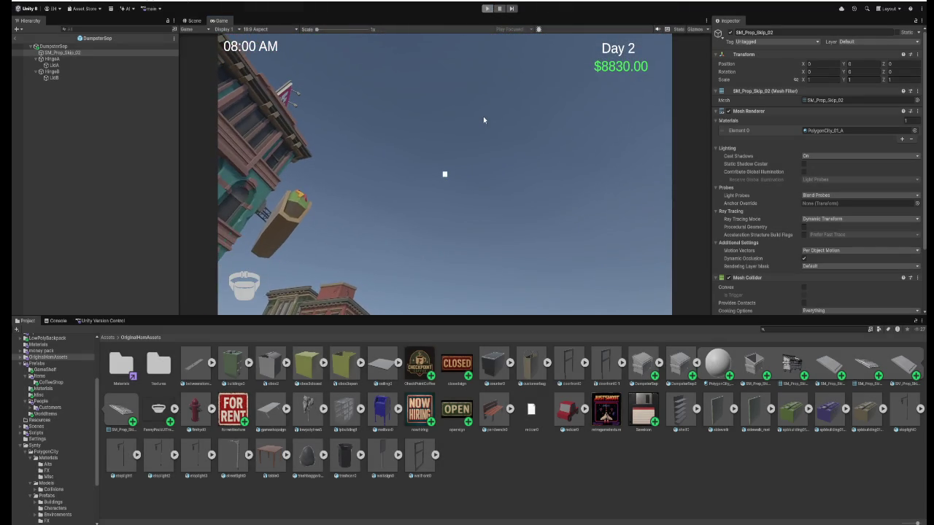
pyautogui.hotkey('ctrl', 'p')
pyautogui.click(195, 29)
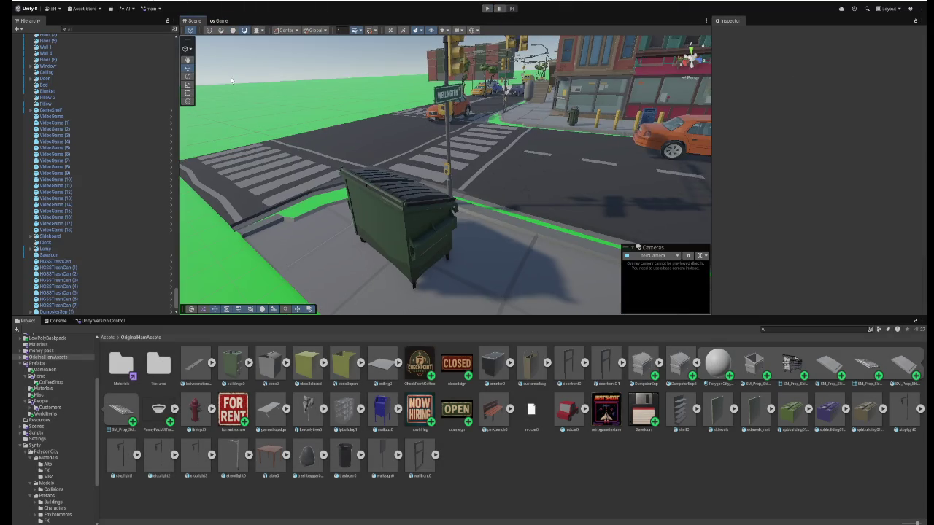
# - Delete the old dumpster standing beside the trash bags at the red brick building
pyautogui.moveTo(420, 150)
pyautogui.mouseDown()
pyautogui.moveTo(483, 119)
pyautogui.moveTo(559, 151)
pyautogui.moveTo(563, 129)
pyautogui.moveTo(600, 137)
pyautogui.moveTo(499, 103)
pyautogui.moveTo(521, 156)
pyautogui.moveTo(550, 167)
pyautogui.mouseUp()
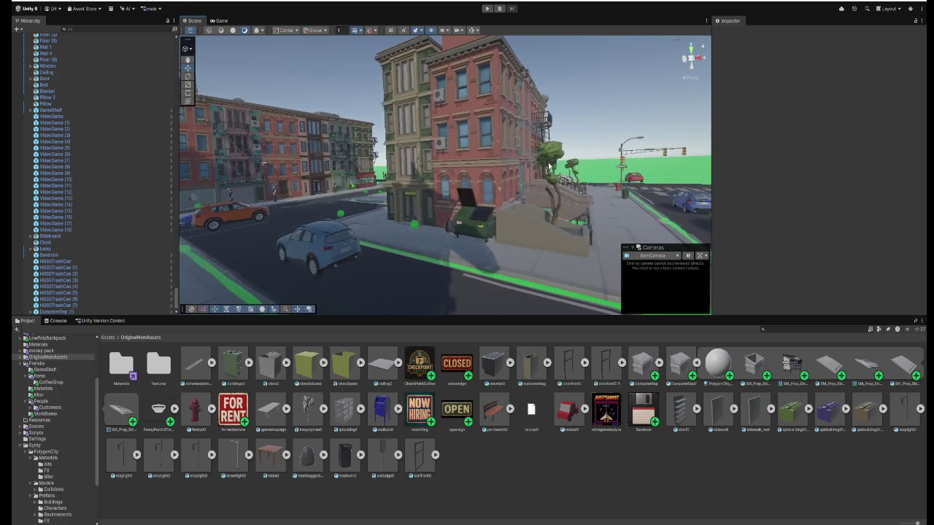
pyautogui.moveTo(387, 207); pyautogui.dragTo(462, 248)
pyautogui.click(463, 248)
pyautogui.press('Delete')
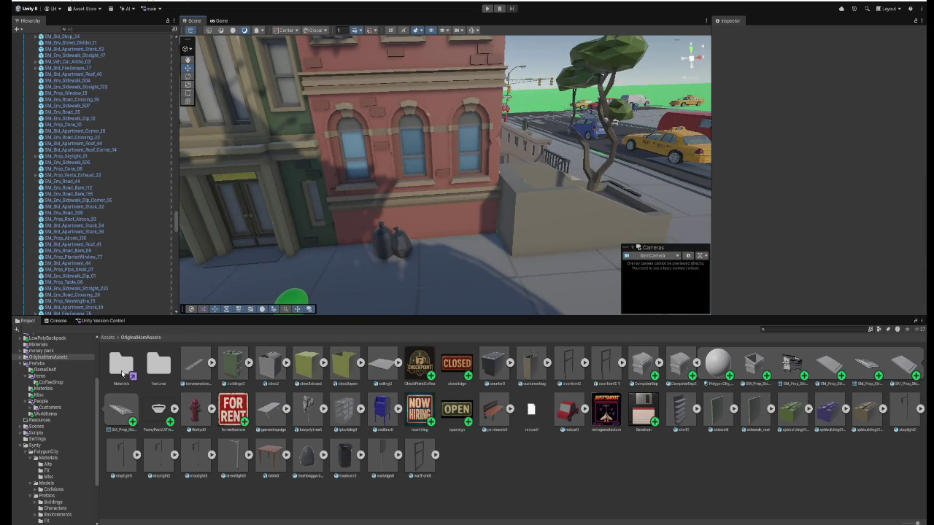
pyautogui.click(41, 364)
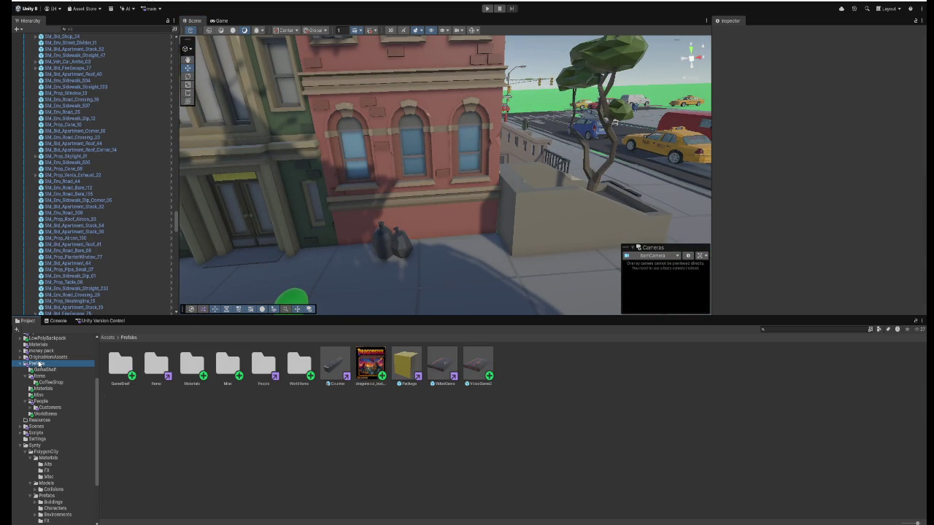
# - Place a DumpsterSep from Prefabs > WorldItems beside the trash bags, rotated -180 on Y
pyautogui.doubleClick(289, 371)
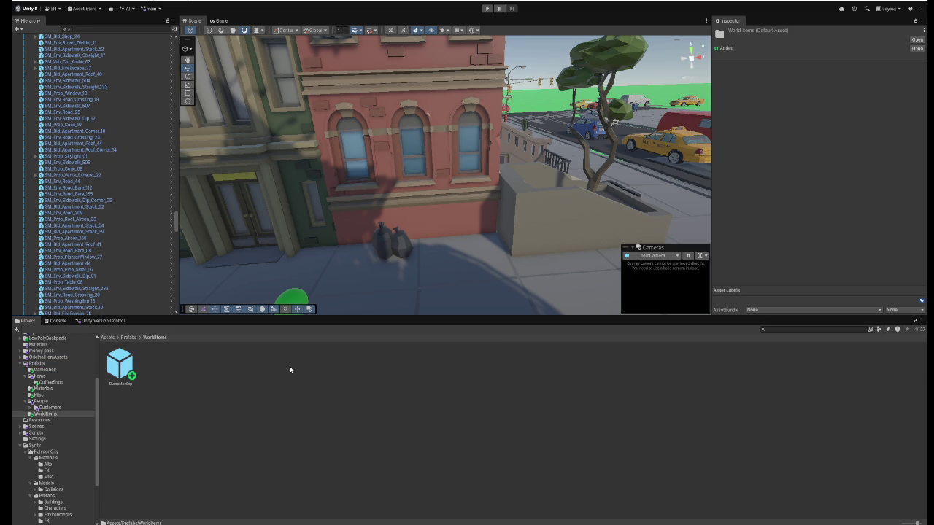
pyautogui.moveTo(340, 287)
pyautogui.mouseDown()
pyautogui.moveTo(440, 264)
pyautogui.moveTo(450, 278)
pyautogui.mouseUp()
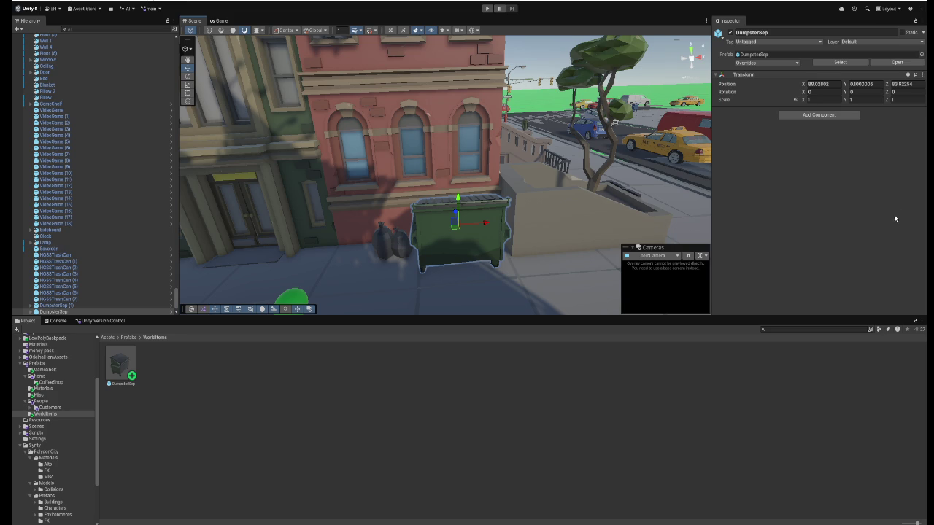
pyautogui.moveTo(864, 91)
pyautogui.mouseDown()
pyautogui.moveTo(161, 175)
pyautogui.moveTo(168, 183)
pyautogui.moveTo(752, 100)
pyautogui.mouseUp()
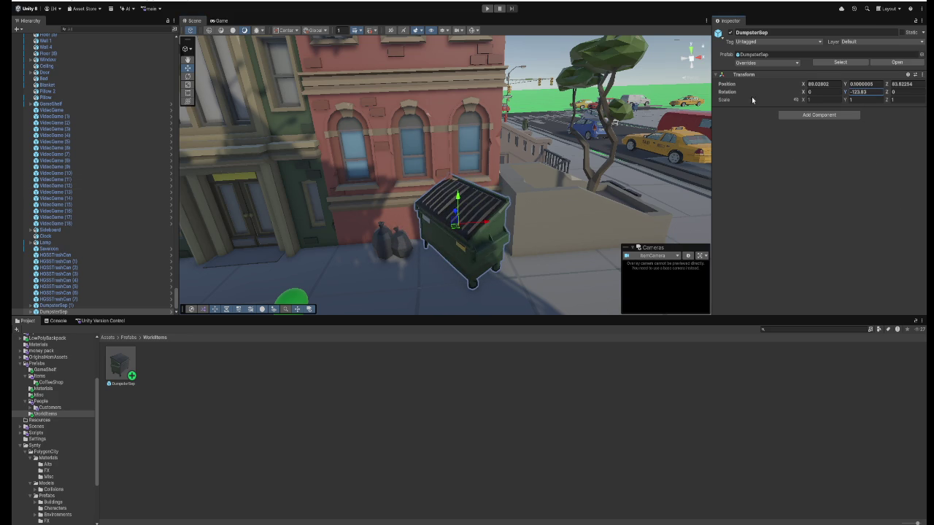
pyautogui.write('-180')
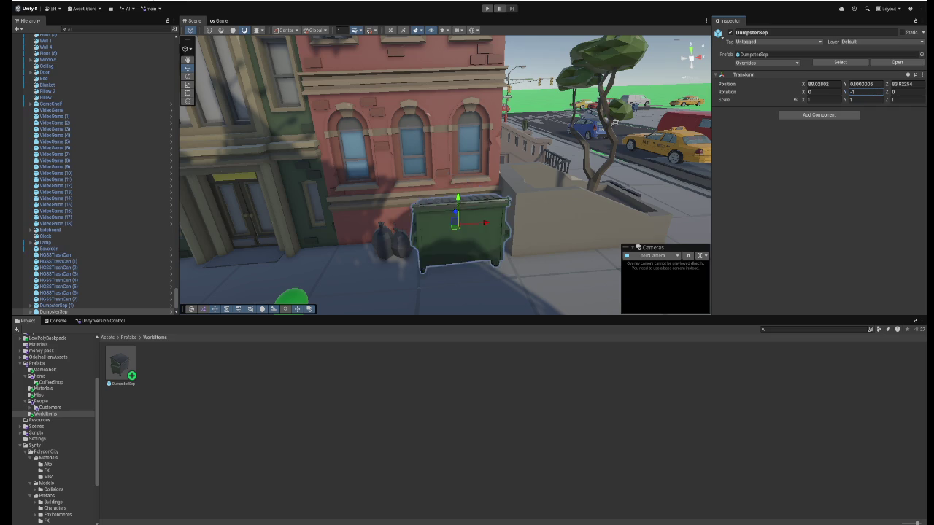
# - Slide the new dumpster along the sidewalk, then select the old alley dumpster
pyautogui.moveTo(456, 133)
pyautogui.mouseDown()
pyautogui.moveTo(574, 171)
pyautogui.moveTo(470, 162)
pyautogui.mouseUp()
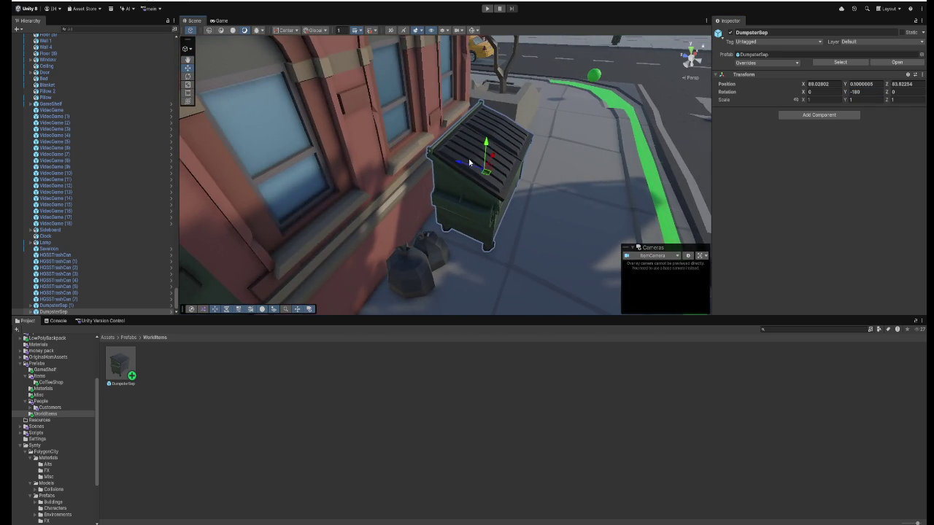
pyautogui.click(447, 163)
pyautogui.click(463, 172)
pyautogui.moveTo(460, 168); pyautogui.dragTo(453, 166)
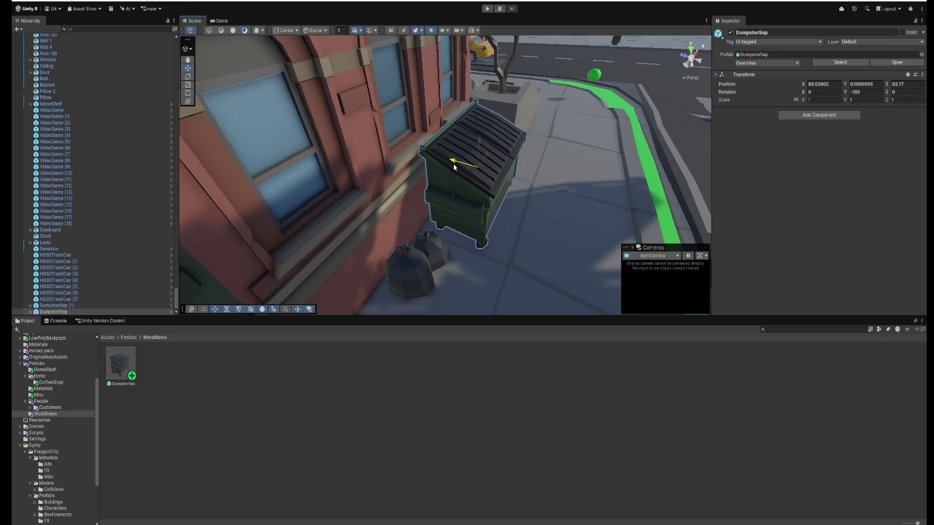
pyautogui.moveTo(512, 180)
pyautogui.mouseDown()
pyautogui.moveTo(477, 173)
pyautogui.moveTo(194, 179)
pyautogui.moveTo(226, 192)
pyautogui.moveTo(271, 175)
pyautogui.moveTo(263, 150)
pyautogui.moveTo(211, 143)
pyautogui.mouseUp()
pyautogui.click(440, 205)
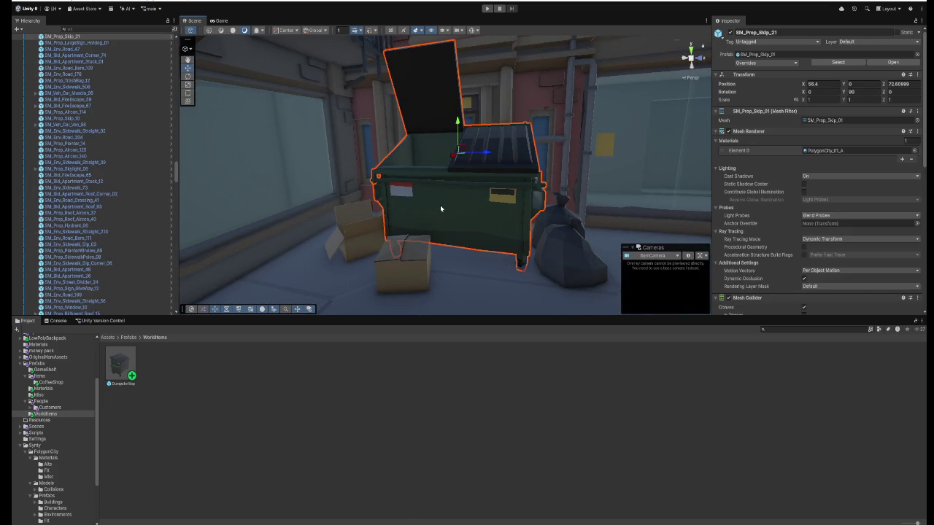
# - Delete the old alley dumpster and place a DumpsterSep among the cardboard boxes, rotated 90 on Y
pyautogui.press('Delete')
pyautogui.moveTo(123, 359)
pyautogui.mouseDown()
pyautogui.moveTo(421, 243)
pyautogui.moveTo(455, 234)
pyautogui.moveTo(460, 243)
pyautogui.mouseUp()
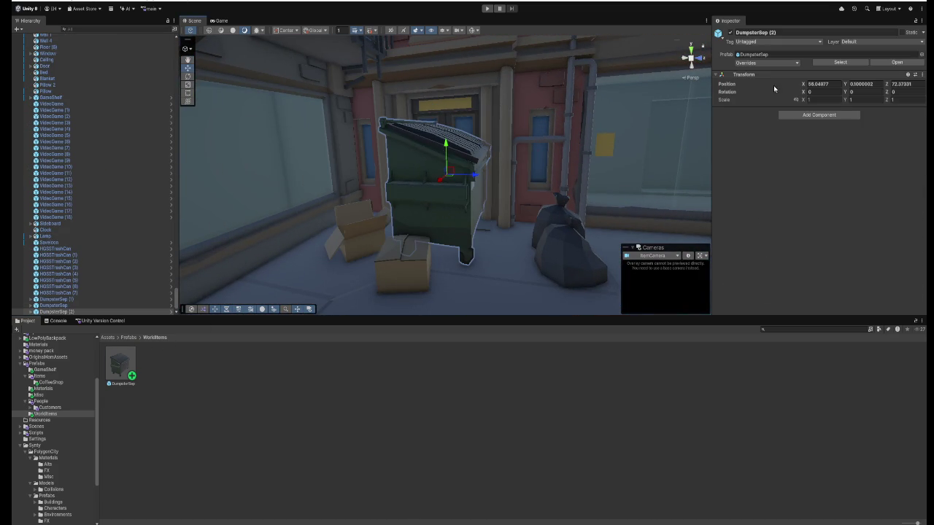
pyautogui.moveTo(848, 94)
pyautogui.mouseDown()
pyautogui.moveTo(861, 99)
pyautogui.moveTo(844, 124)
pyautogui.moveTo(12, 113)
pyautogui.mouseUp()
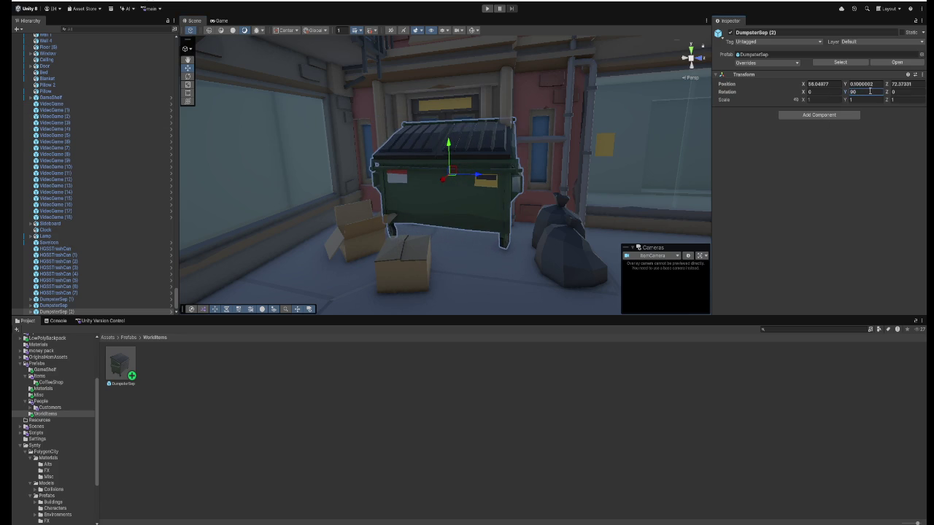
# - Check the cardboard boxes beside the new dumpster, then fly to the Checkpoint street corner
pyautogui.moveTo(543, 114)
pyautogui.mouseDown()
pyautogui.moveTo(431, 120)
pyautogui.moveTo(479, 152)
pyautogui.moveTo(434, 202)
pyautogui.moveTo(348, 213)
pyautogui.mouseUp()
pyautogui.click(433, 202)
pyautogui.keyDown('shift'); pyautogui.click(428, 205); pyautogui.keyUp('shift')
pyautogui.click(473, 139)
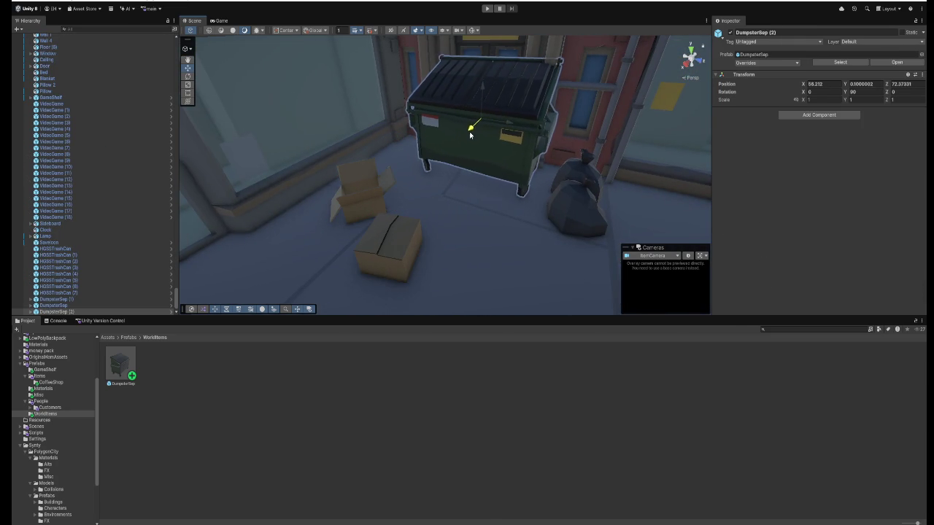
pyautogui.scroll(-10, 461, 143)
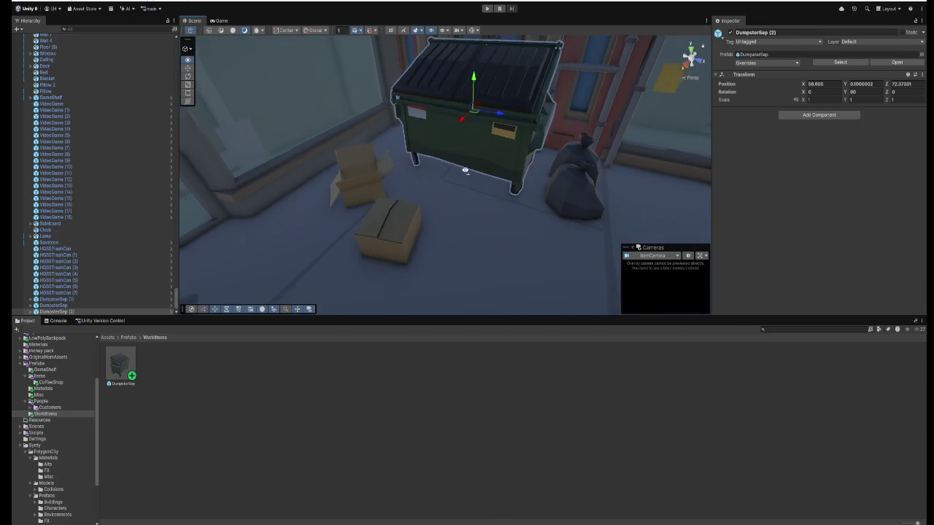
pyautogui.moveTo(631, 147); pyautogui.dragTo(198, 130)
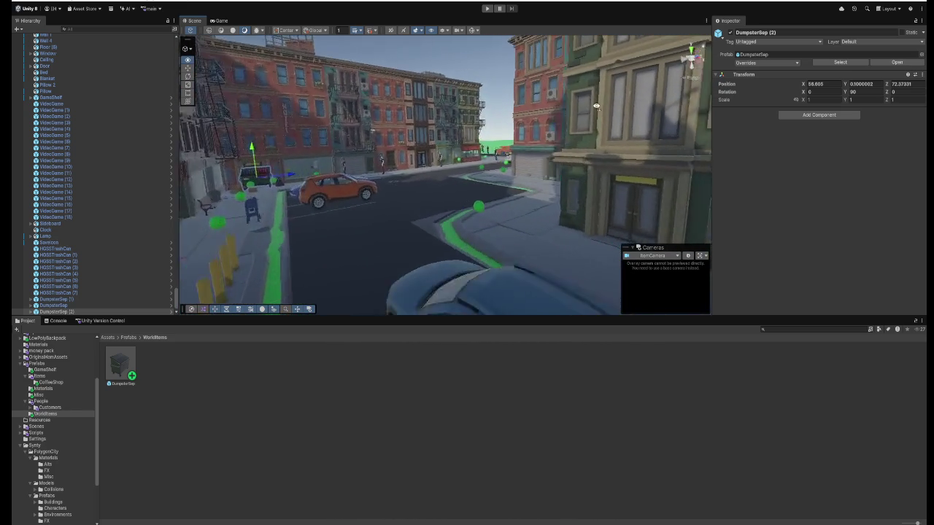
# - Replace the alley's SM_Prop_Skip_10 with a DumpsterSep prefab instance and enter Play mode
pyautogui.moveTo(632, 107)
pyautogui.mouseDown()
pyautogui.moveTo(500, 128)
pyautogui.moveTo(683, 152)
pyautogui.moveTo(573, 155)
pyautogui.moveTo(595, 158)
pyautogui.moveTo(763, 163)
pyautogui.moveTo(712, 151)
pyautogui.moveTo(448, 170)
pyautogui.mouseUp()
pyautogui.click(440, 171)
pyautogui.press('Delete')
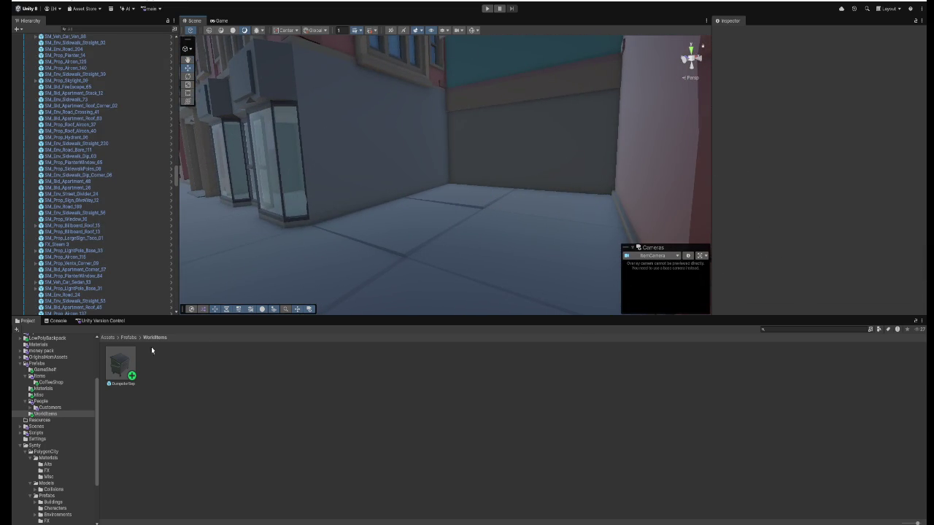
pyautogui.moveTo(226, 314)
pyautogui.mouseDown()
pyautogui.moveTo(233, 317)
pyautogui.moveTo(208, 349)
pyautogui.mouseUp()
pyautogui.moveTo(152, 361)
pyautogui.mouseDown()
pyautogui.moveTo(423, 214)
pyautogui.moveTo(402, 193)
pyautogui.mouseUp()
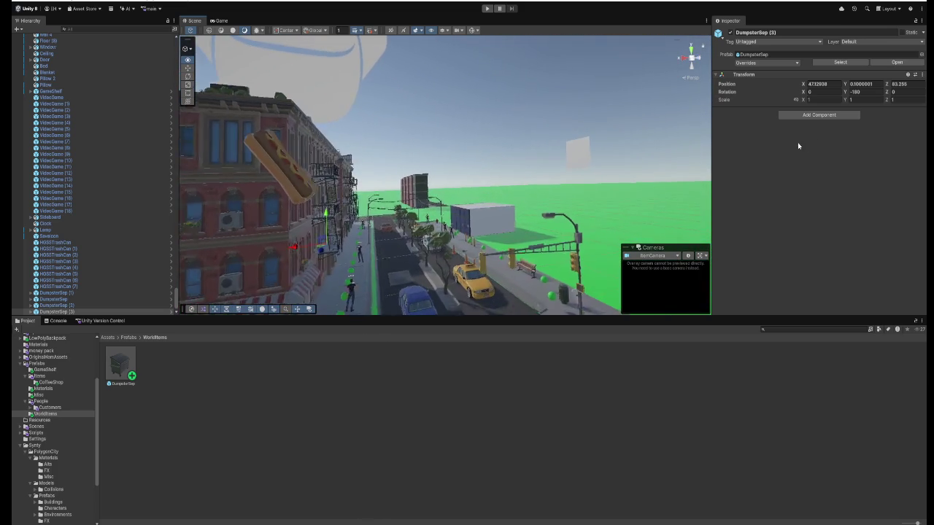
pyautogui.click(488, 8)
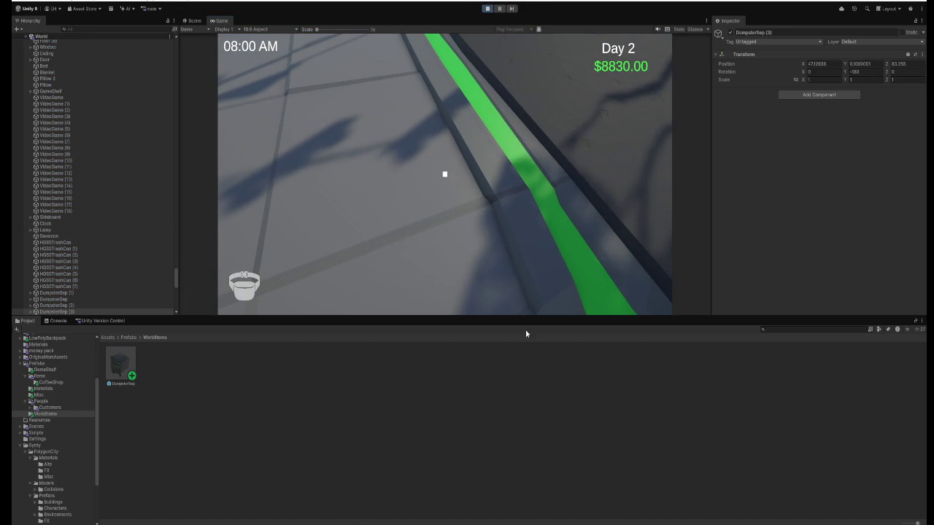
# - Walk across the street to the first dumpster and open its lids to look inside
pyautogui.press('w')
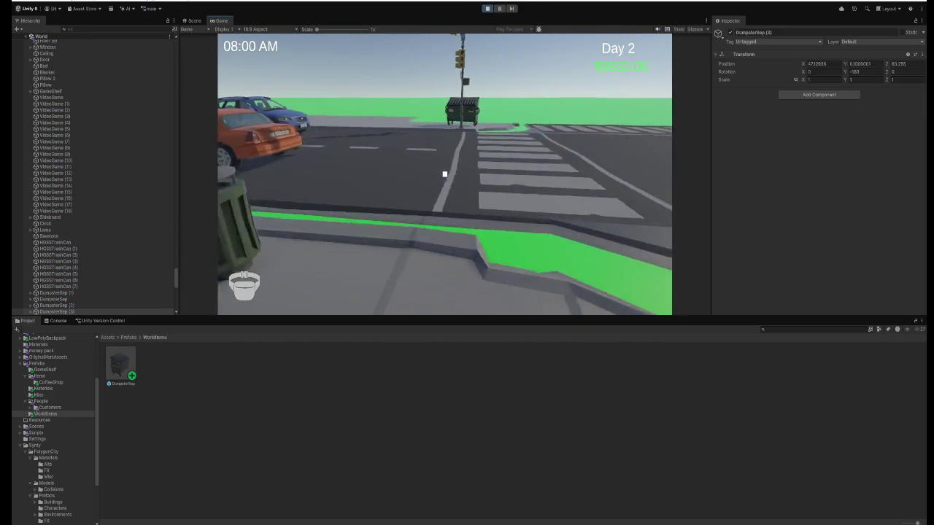
pyautogui.press('w')
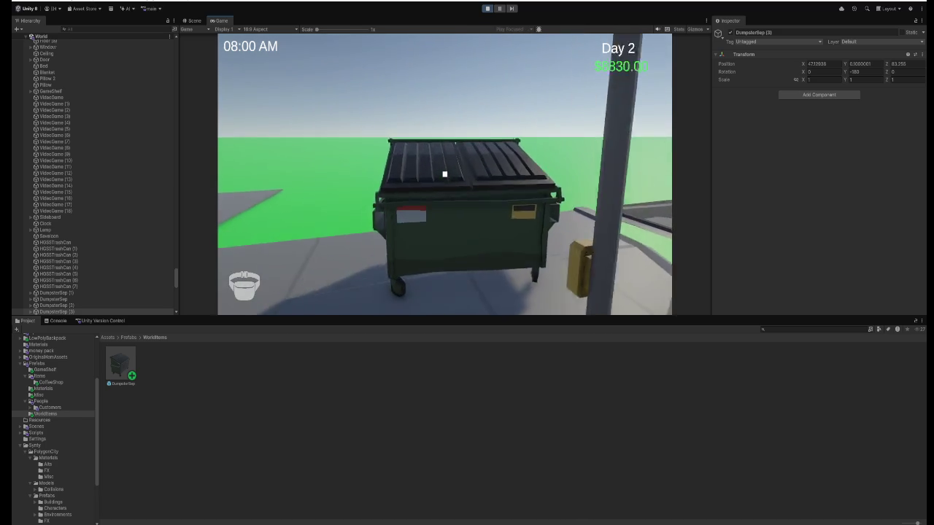
pyautogui.press('e')
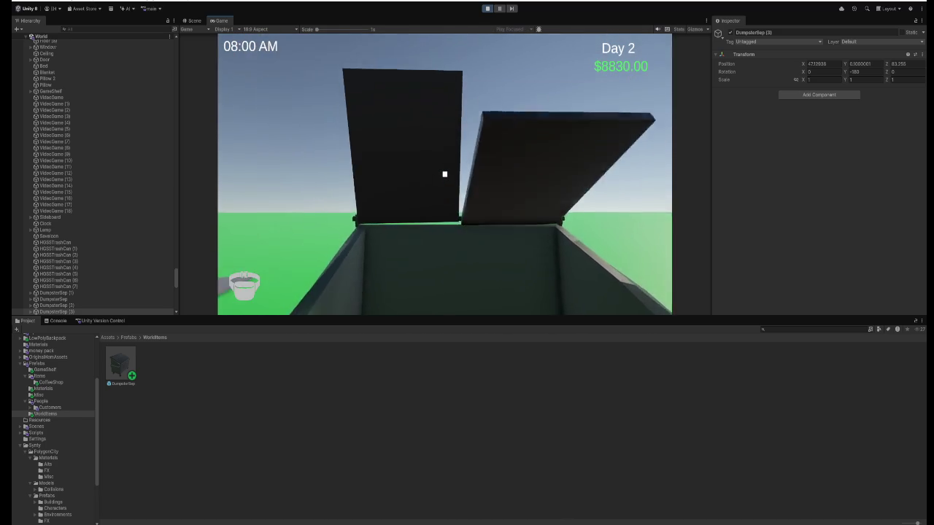
pyautogui.press('e')
# - Walk to the green dumpster, open its lid and throw the trash bag in
pyautogui.press('w')
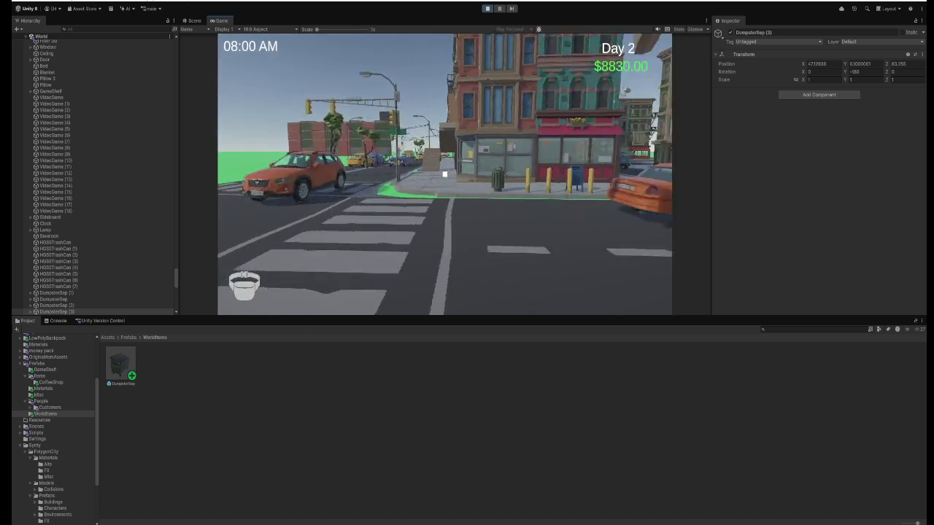
pyautogui.press('w')
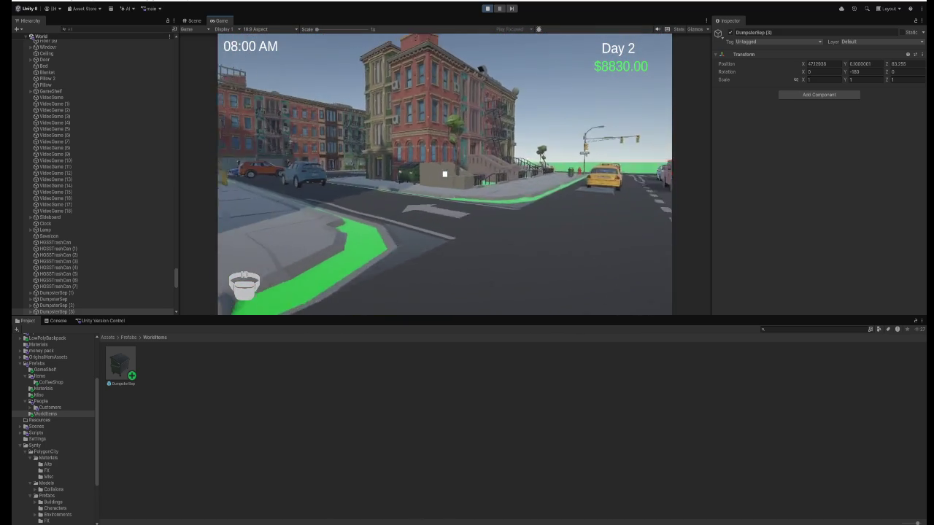
pyautogui.press('w')
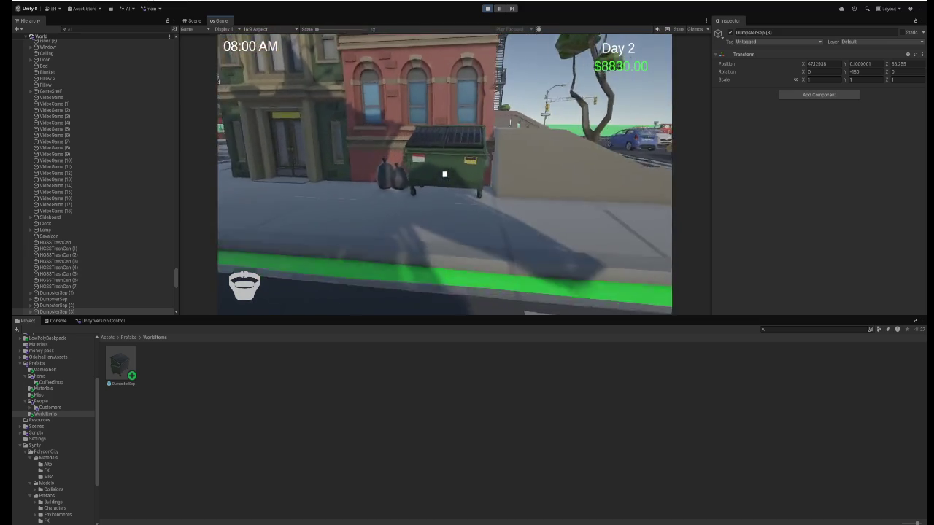
pyautogui.press('e')
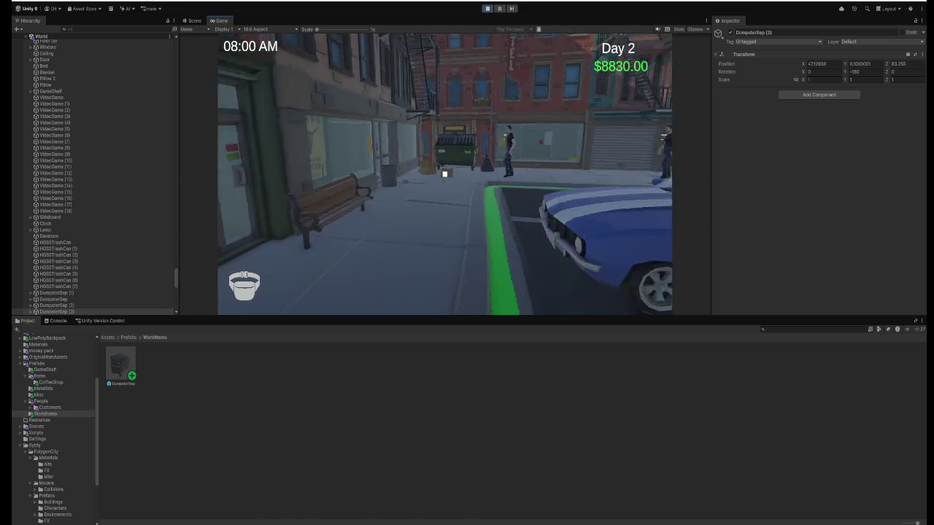
pyautogui.press('e')
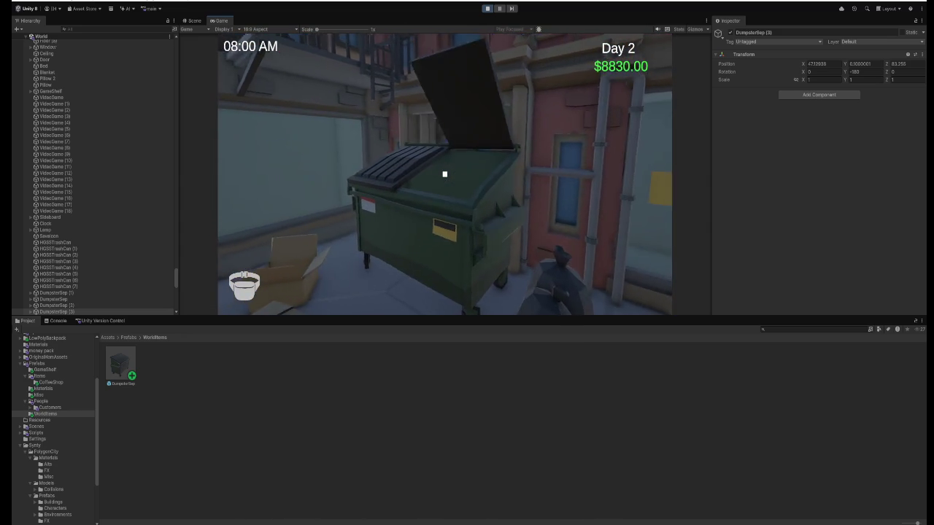
pyautogui.press('e')
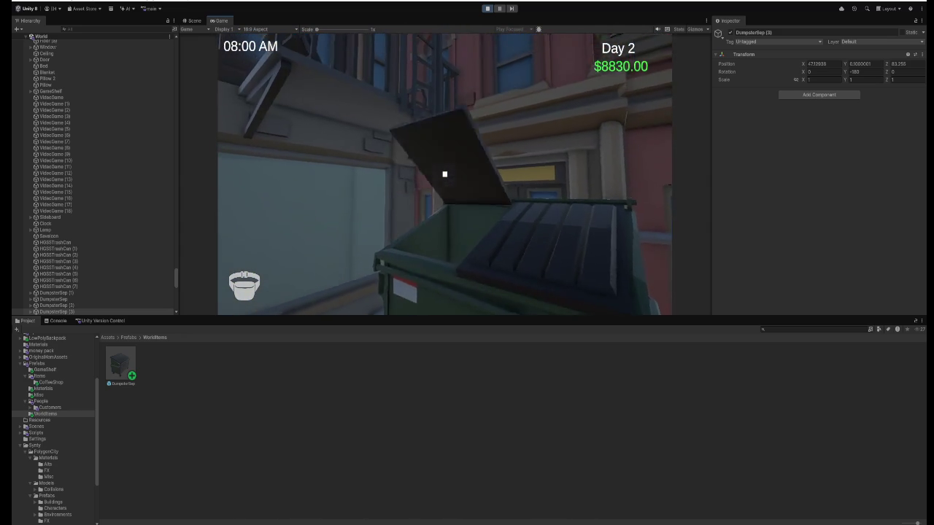
# - Walk down the sidewalk past the red-awning building and make the Game view taller
pyautogui.press('w')
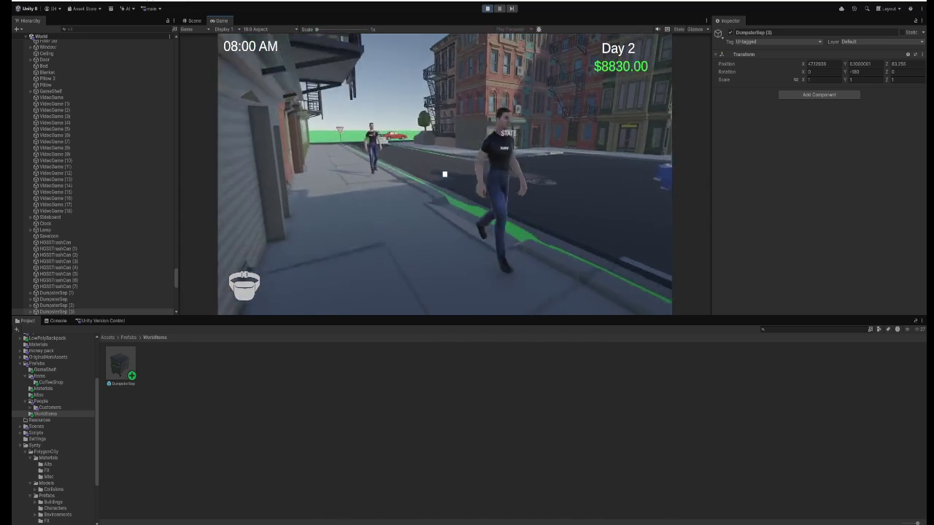
pyautogui.press('w')
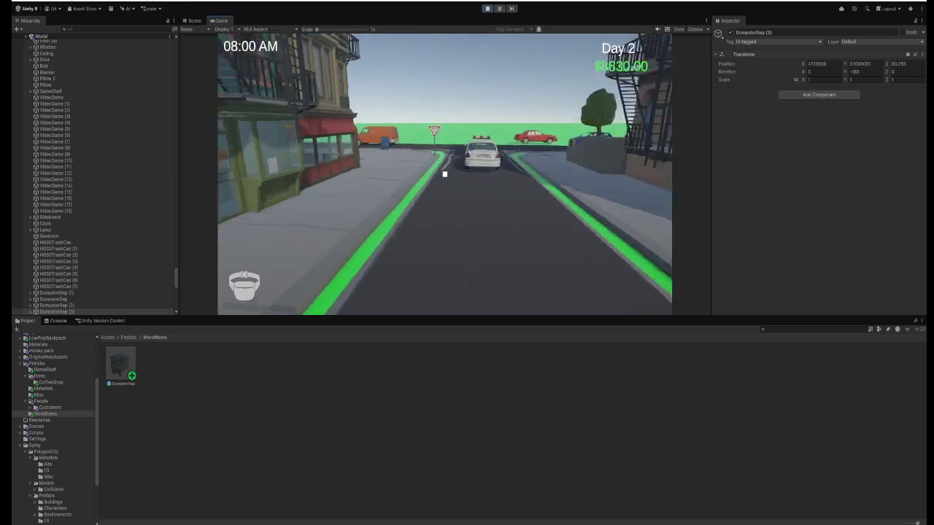
pyautogui.press('w')
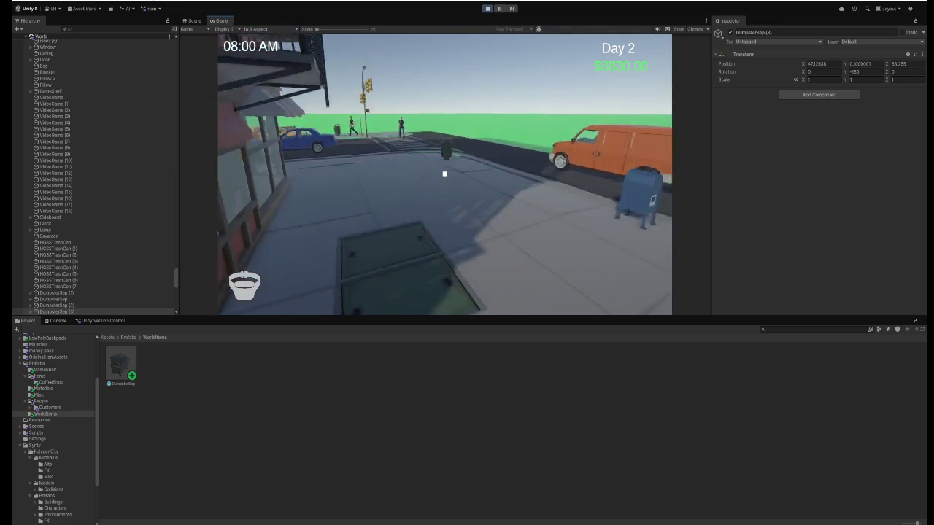
pyautogui.press('w')
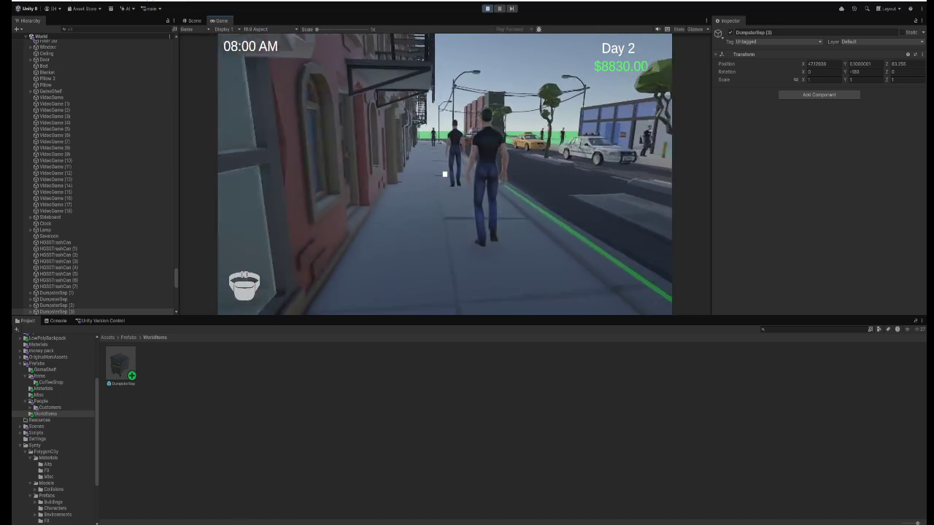
pyautogui.press('w')
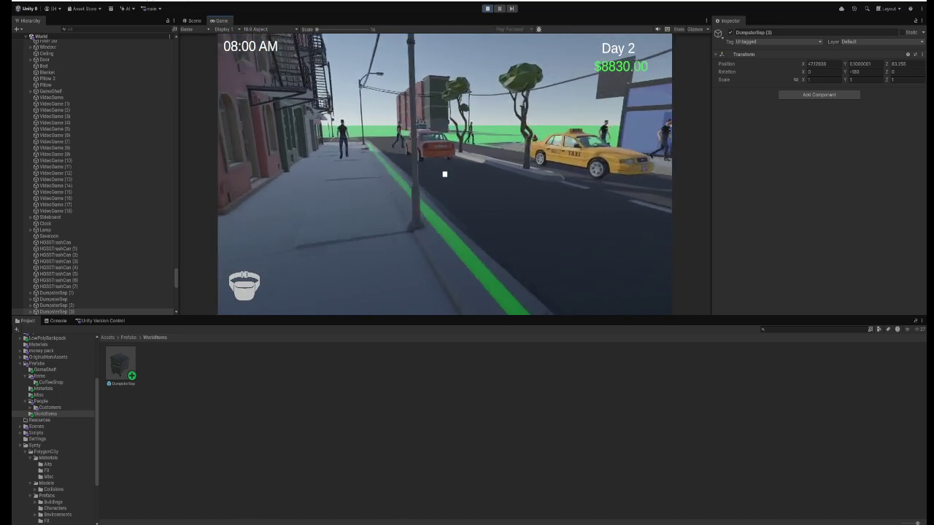
pyautogui.moveTo(430, 327); pyautogui.dragTo(428, 420)
pyautogui.click(483, 235)
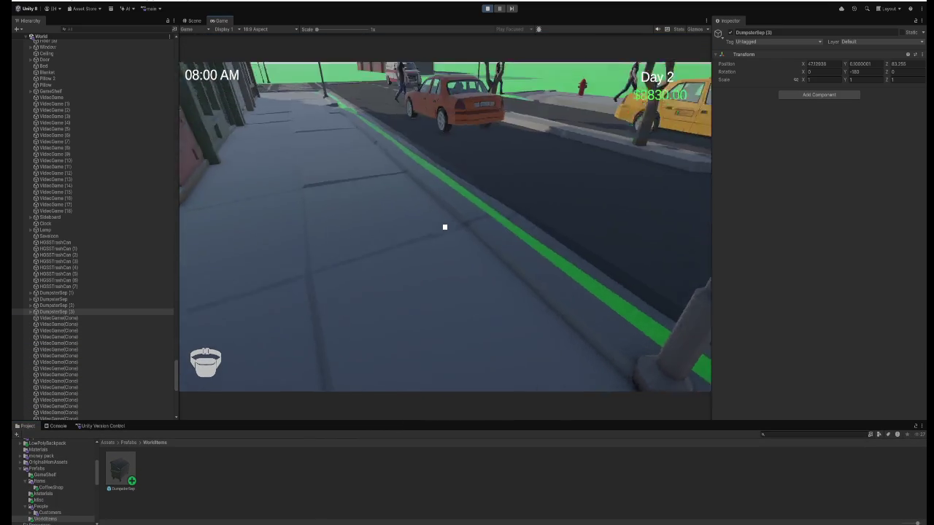
# - Walk past the ambulance and tall building, across the street and past the trash can
pyautogui.press('w')
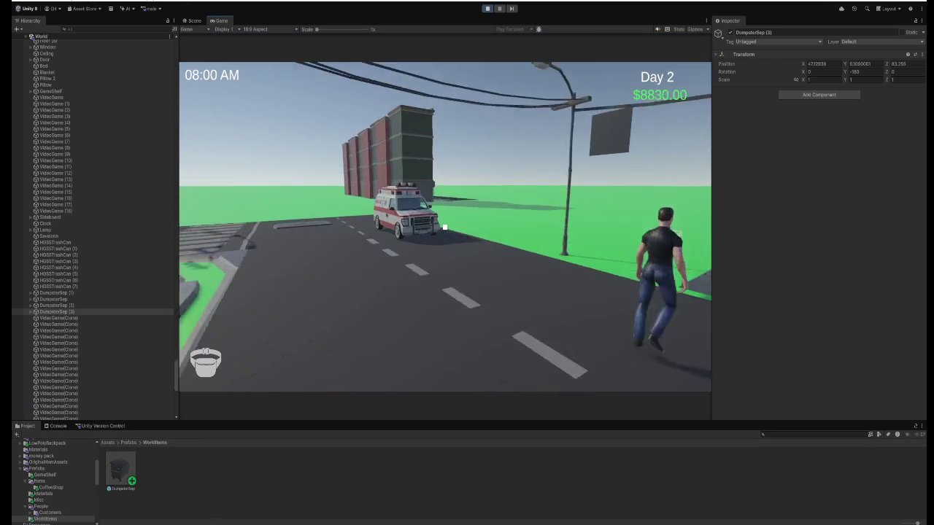
pyautogui.press('w')
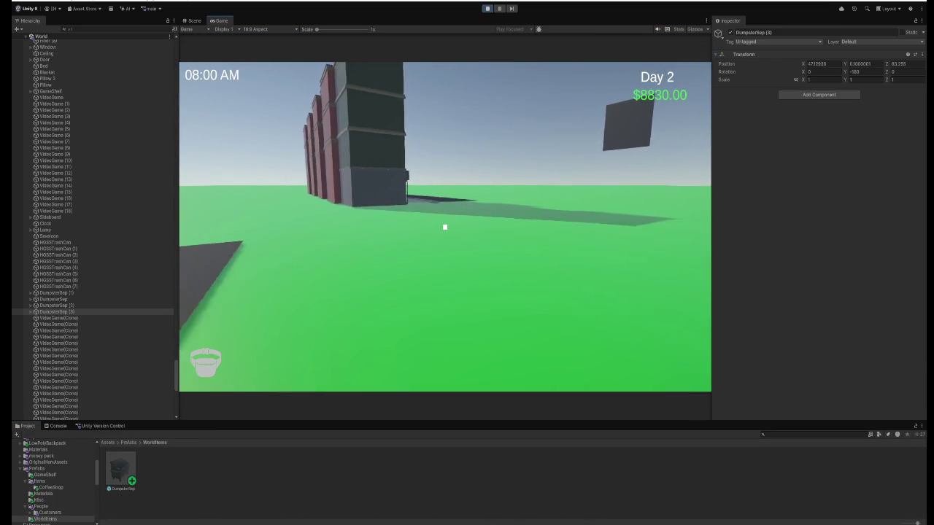
pyautogui.press('w')
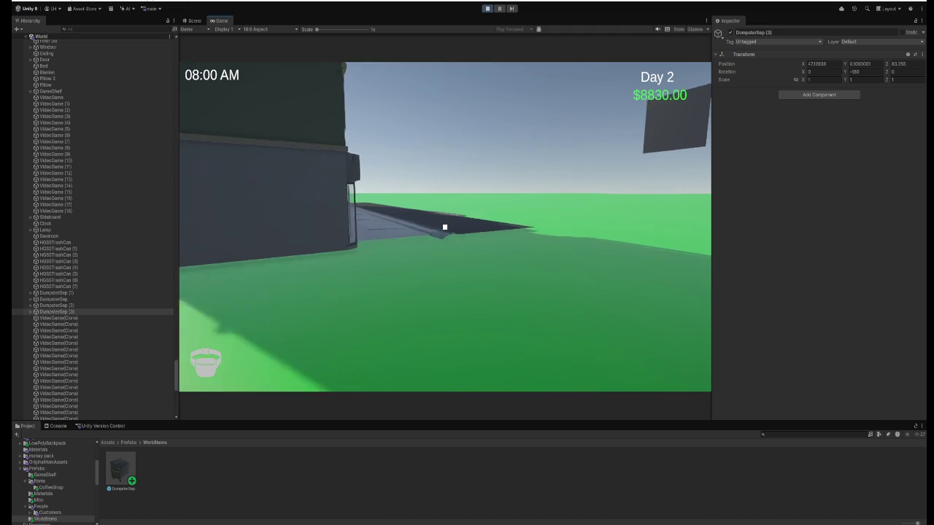
pyautogui.press('w')
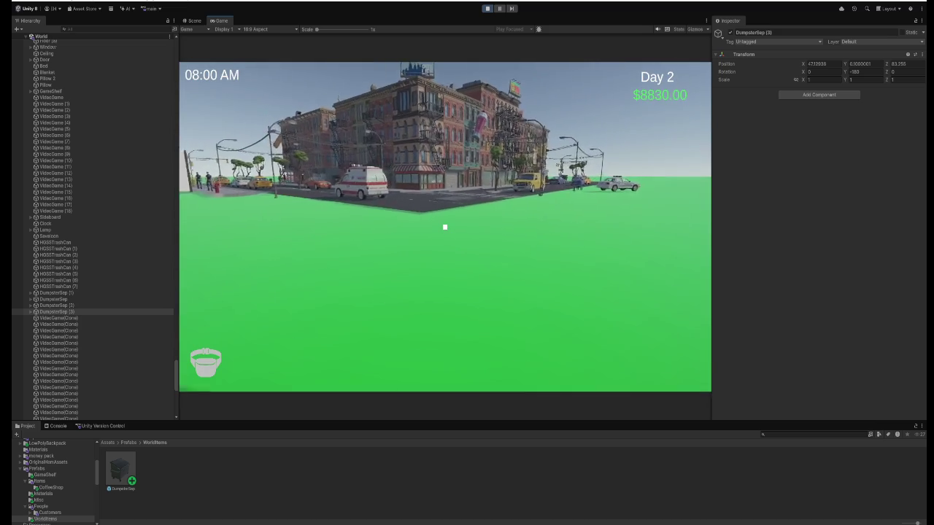
pyautogui.press('w')
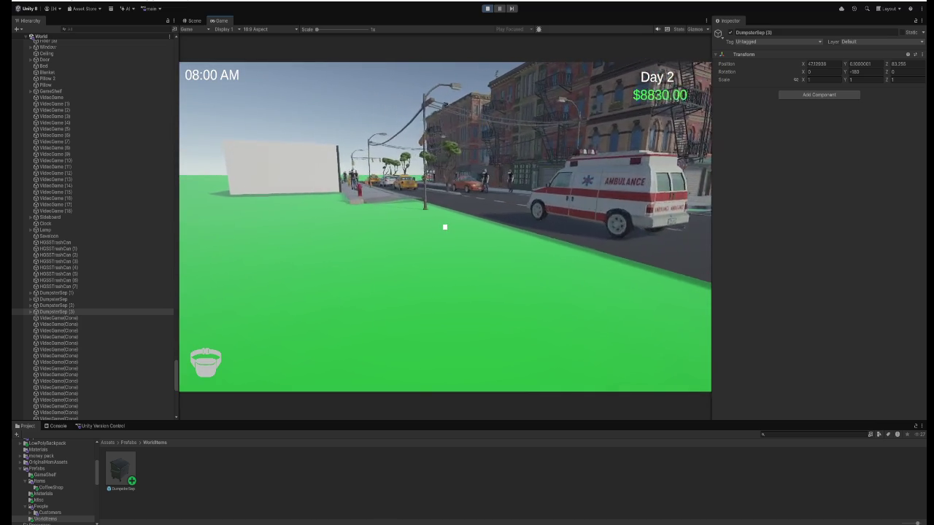
pyautogui.press('w')
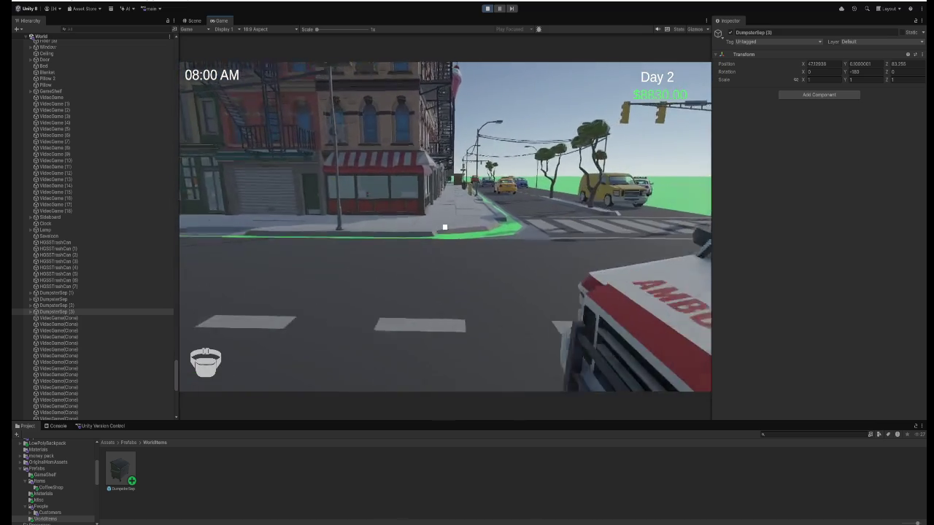
pyautogui.press('w')
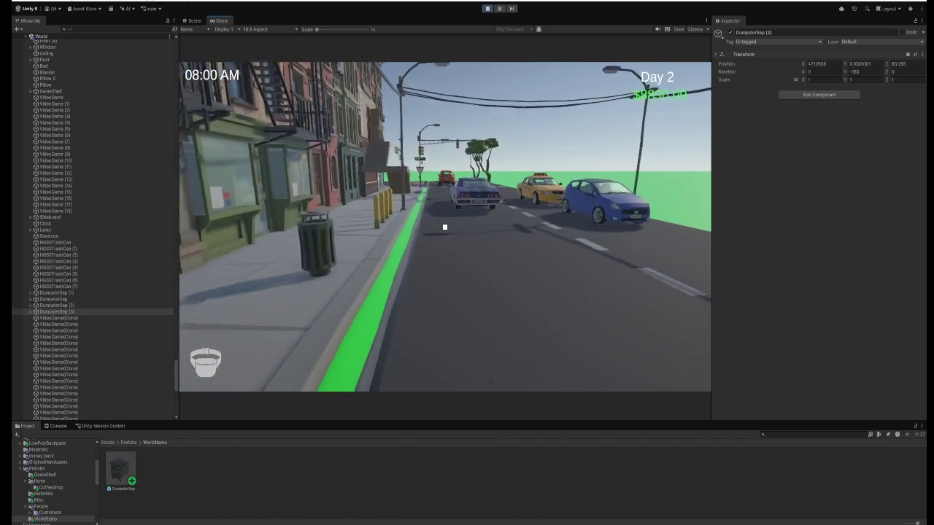
pyautogui.press('w')
pyautogui.press('w')
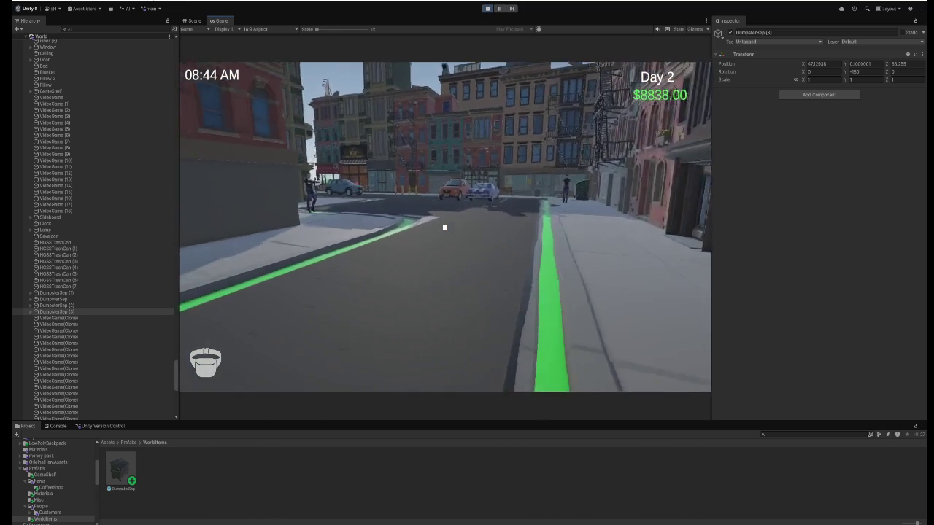
# - Keep walking toward the crosswalk until Day 2 ends at 09:00, then start Day 3
pyautogui.press('w')
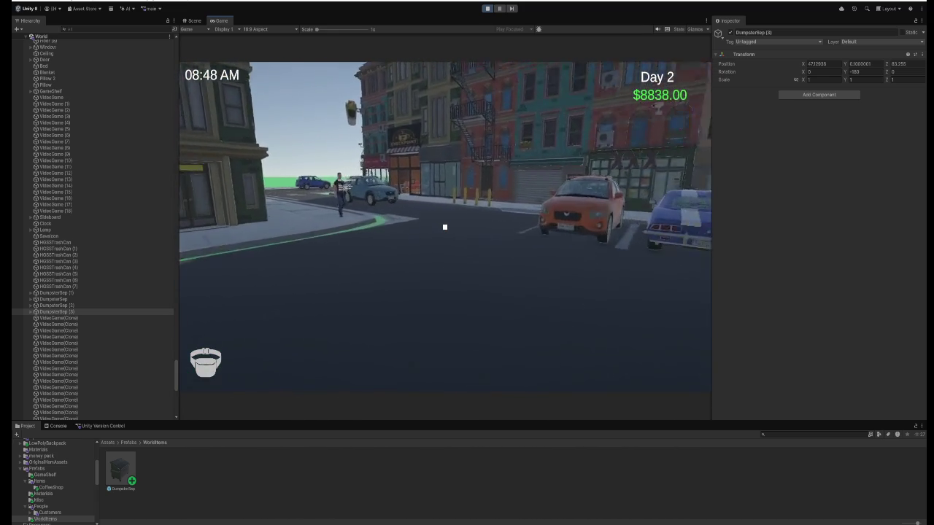
pyautogui.press('w')
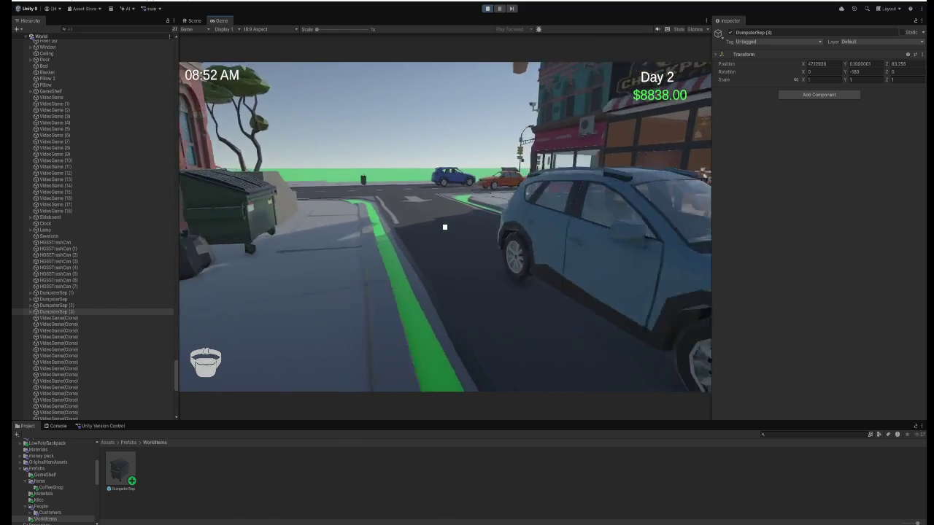
pyautogui.press('w')
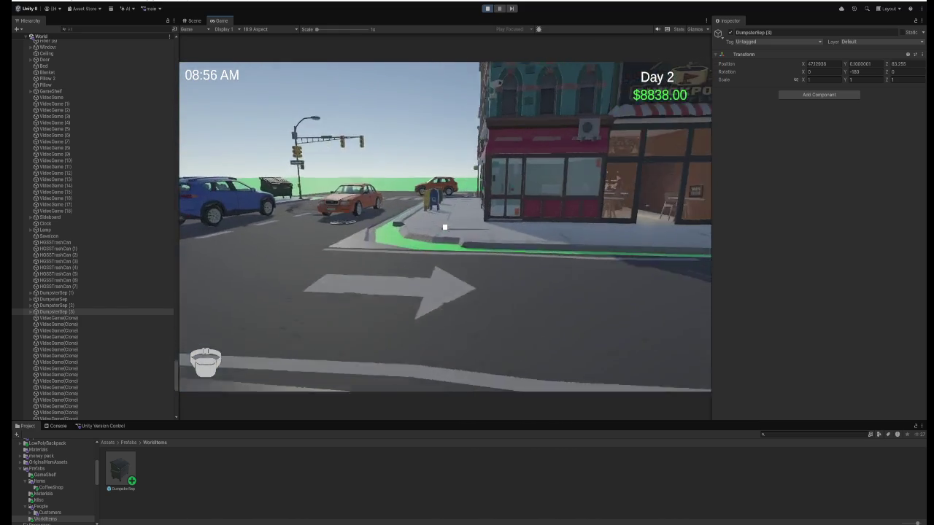
pyautogui.press('w')
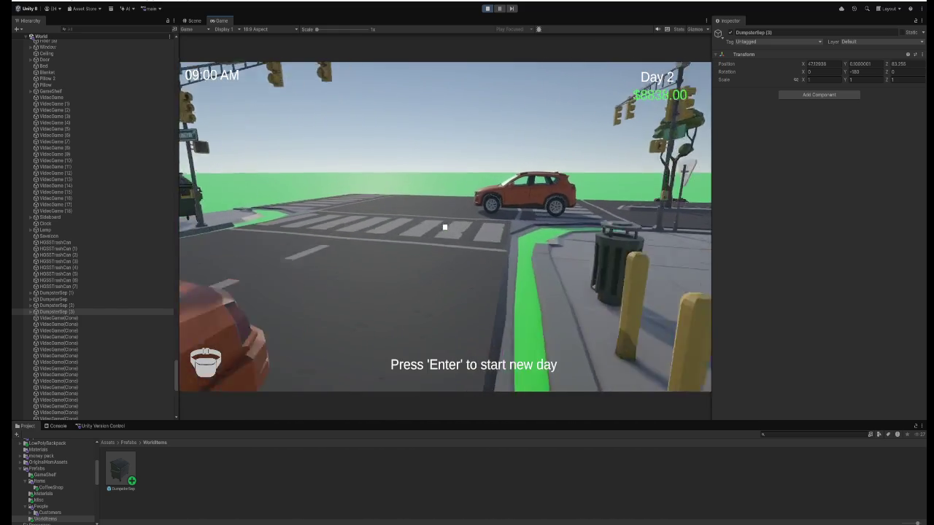
pyautogui.press('w')
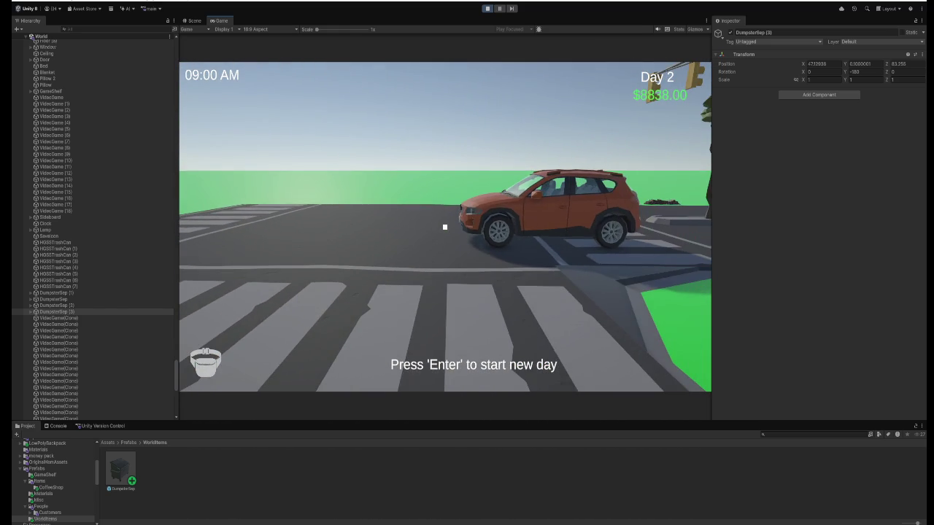
pyautogui.press('Return')
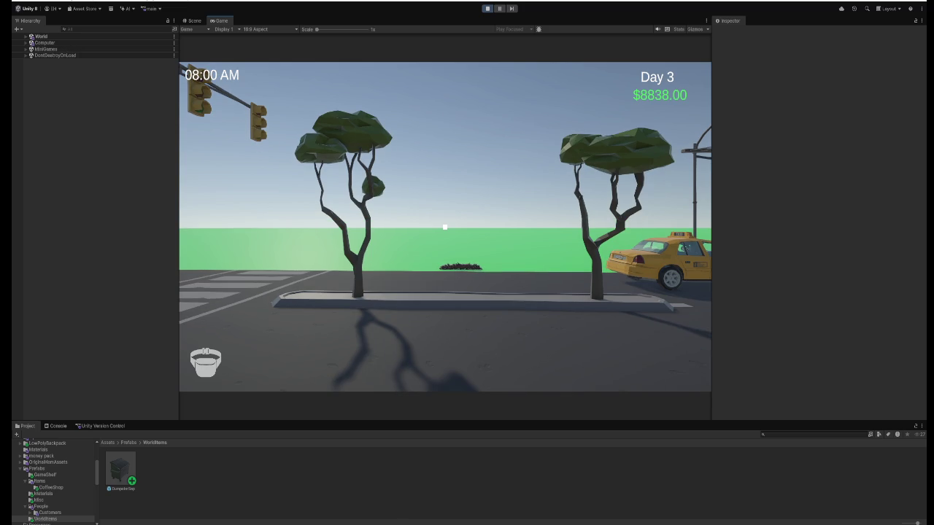
# - Pick up JUSTSHOOT boxes from the grass pile and dump them in the sidewalk trash can
pyautogui.press('w')
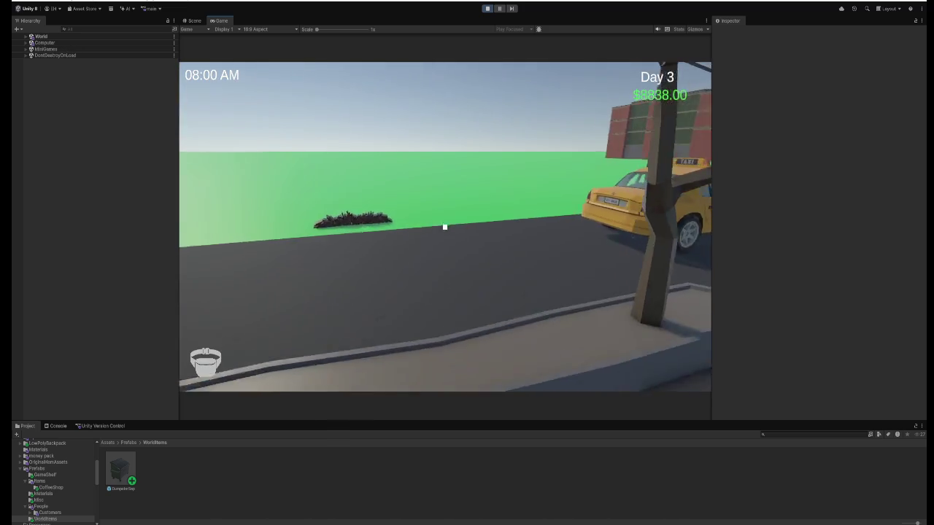
pyautogui.click(445, 228)
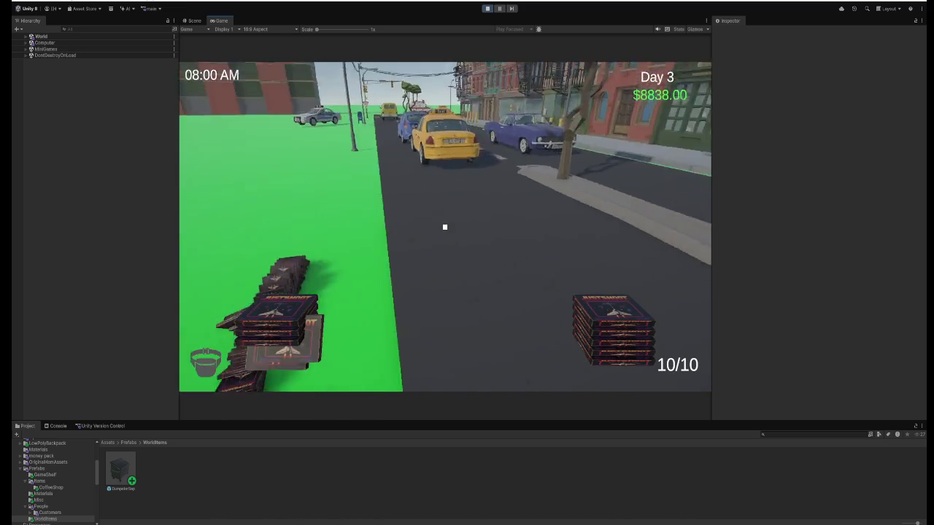
pyautogui.press('w')
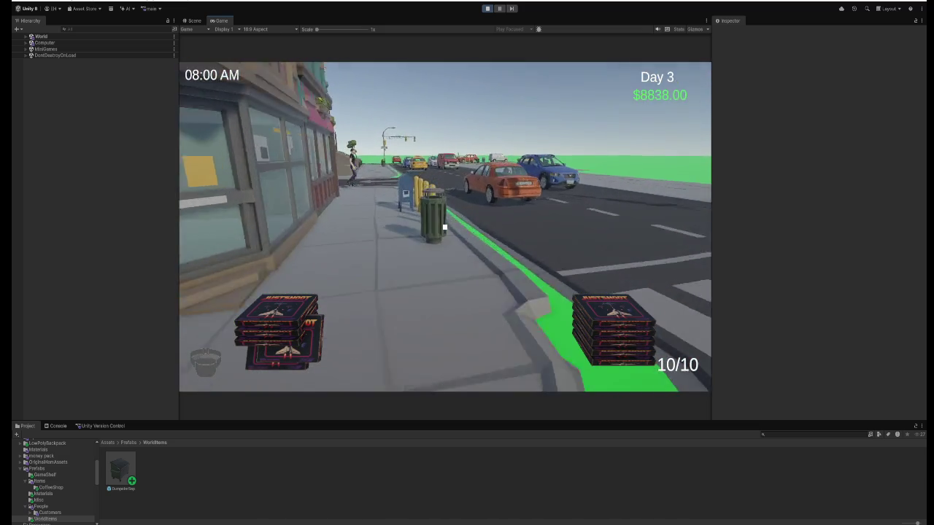
pyautogui.press('w')
pyautogui.click(444, 227)
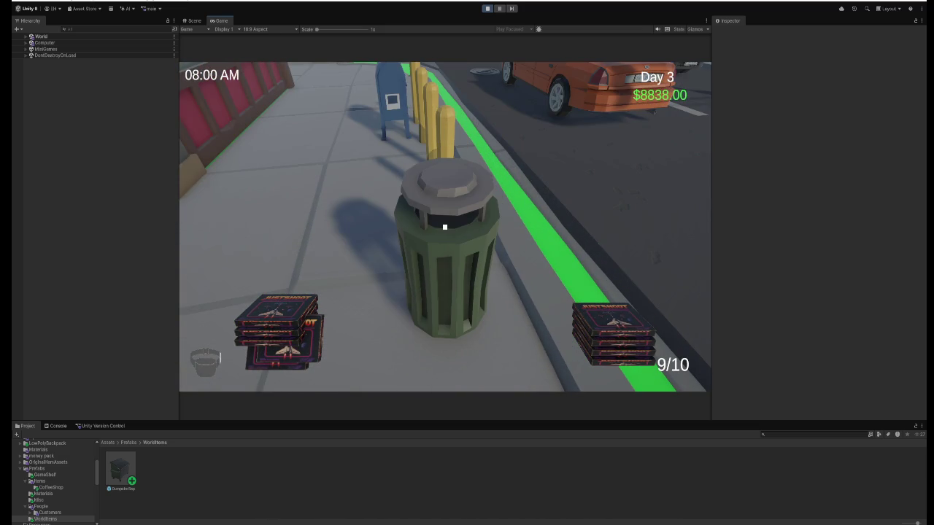
pyautogui.click(445, 227)
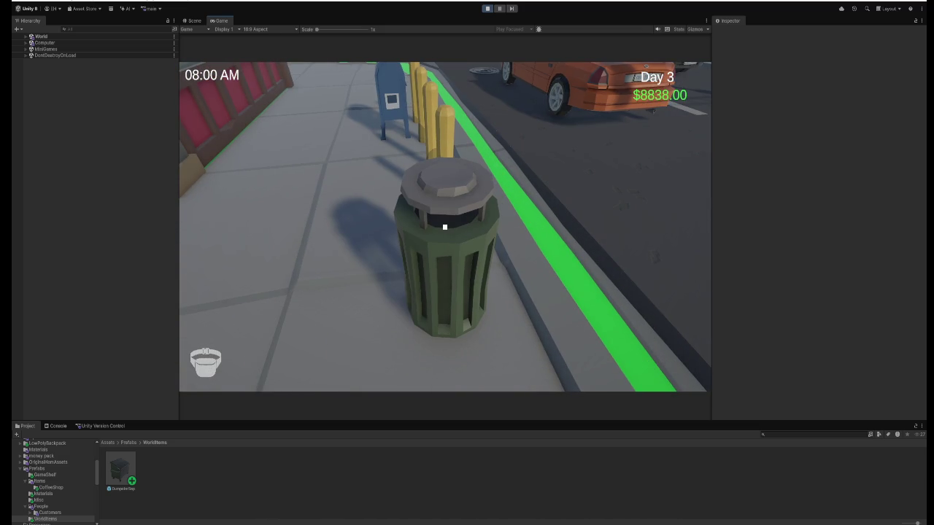
# - Gather a second stack of 10 boxes and discard them all in the trash can
pyautogui.press('w')
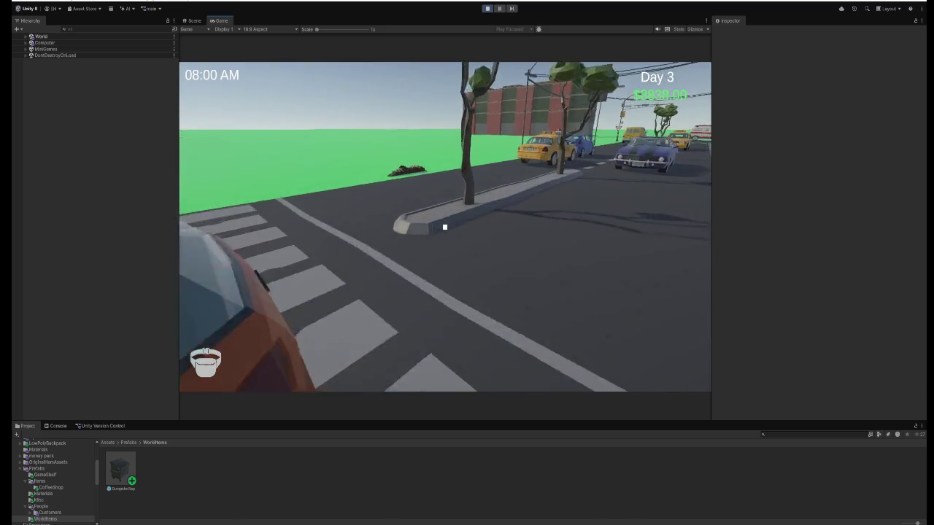
pyautogui.press('w')
pyautogui.click(445, 227)
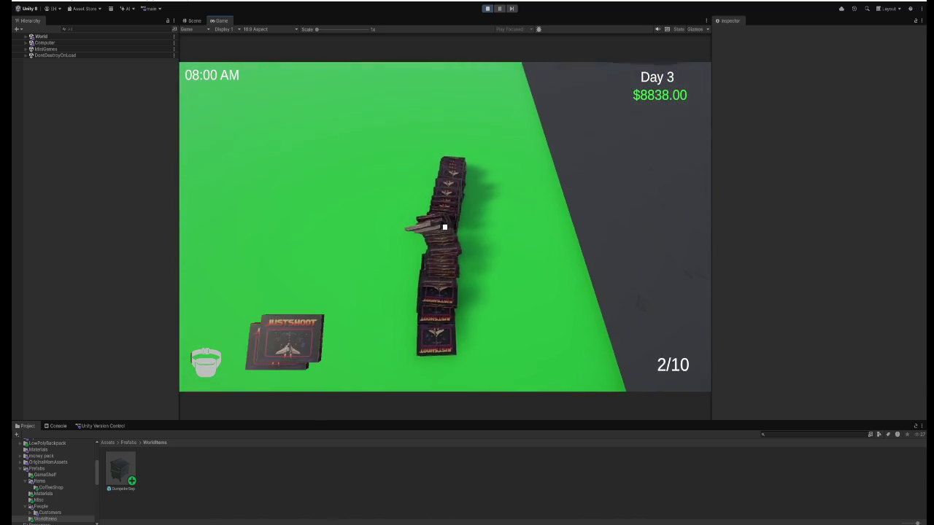
pyautogui.click(445, 227)
pyautogui.click(444, 227)
pyautogui.click(445, 227)
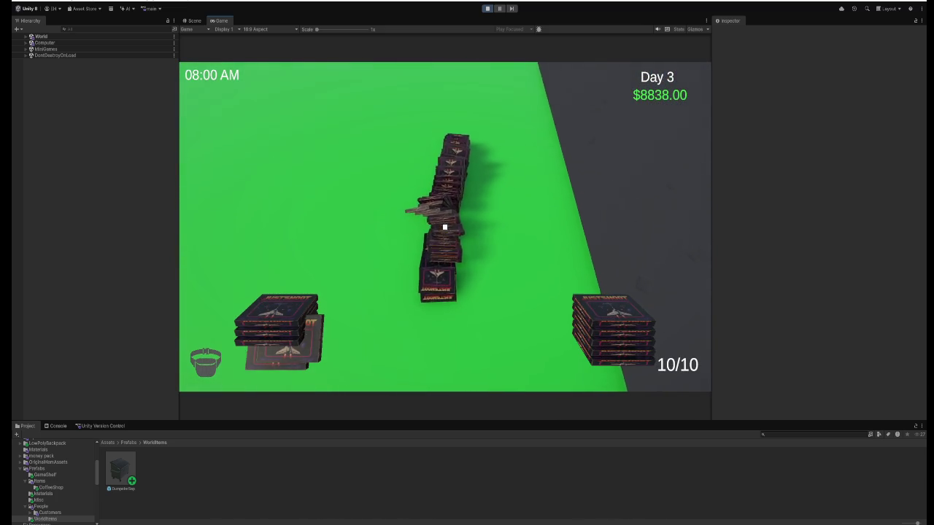
pyautogui.press('w')
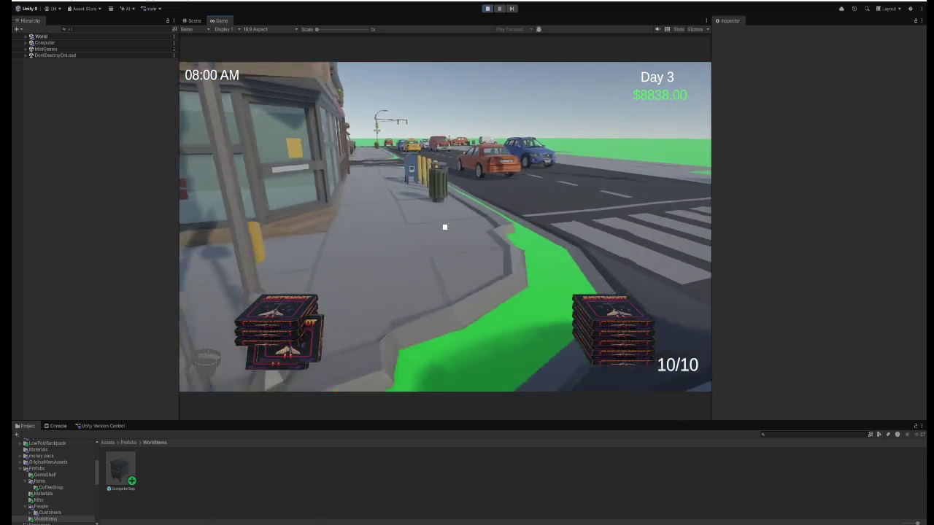
pyautogui.press('w')
pyautogui.click(444, 227)
pyautogui.click(444, 227)
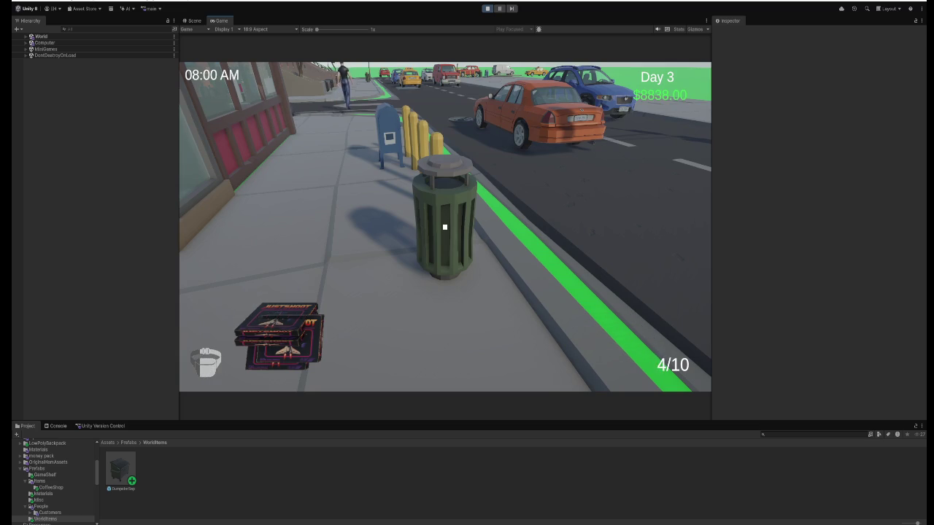
pyautogui.click(444, 227)
pyautogui.click(444, 227)
# - Cross back to the grass, collect a third stack of 10 boxes and trash them
pyautogui.press('w')
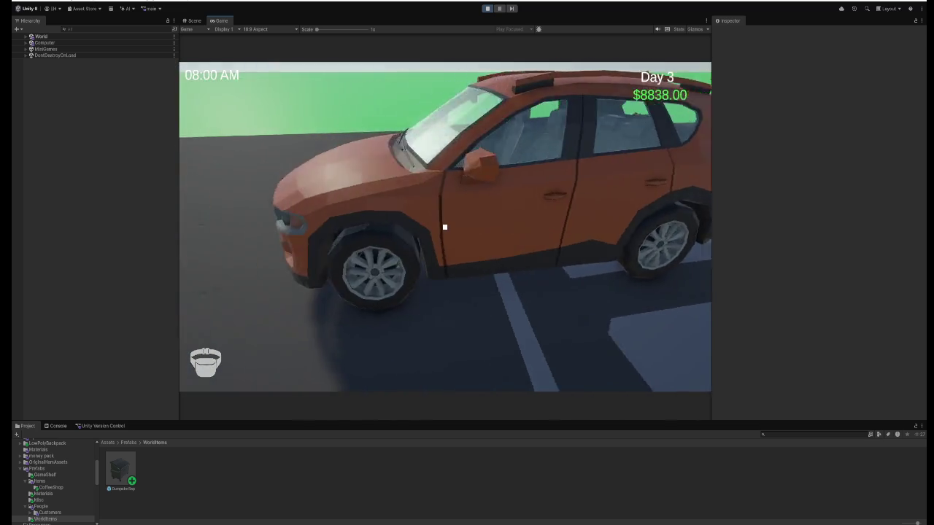
pyautogui.press('w')
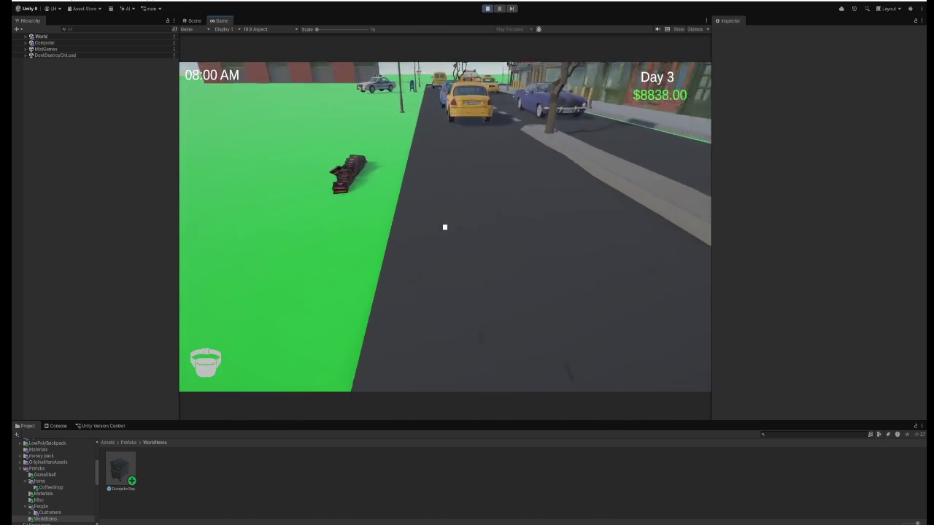
pyautogui.press('w')
pyautogui.click(445, 227)
pyautogui.click(444, 227)
pyautogui.click(444, 227)
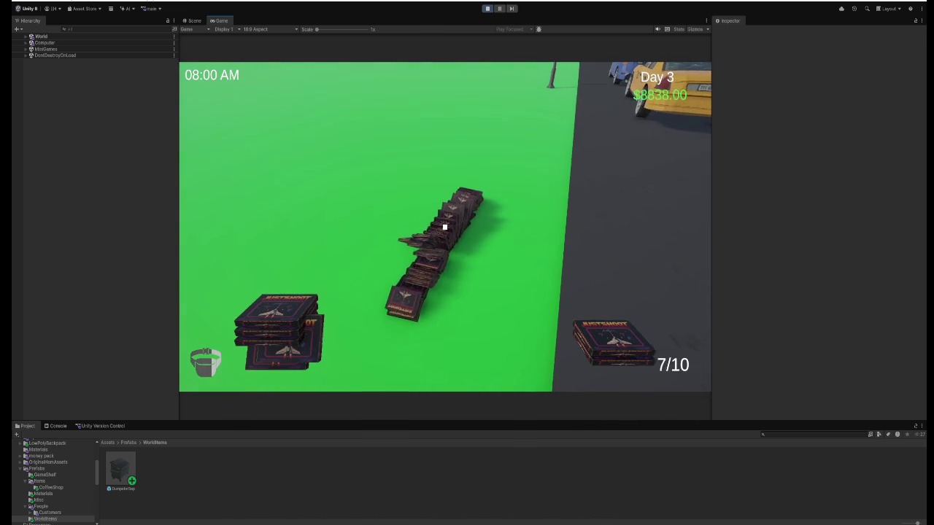
pyautogui.click(444, 227)
pyautogui.press('w')
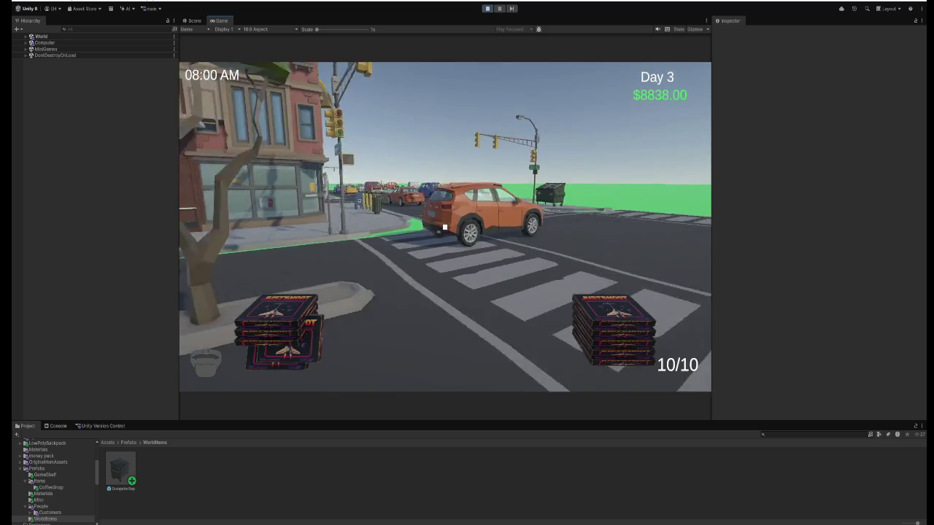
pyautogui.press('w')
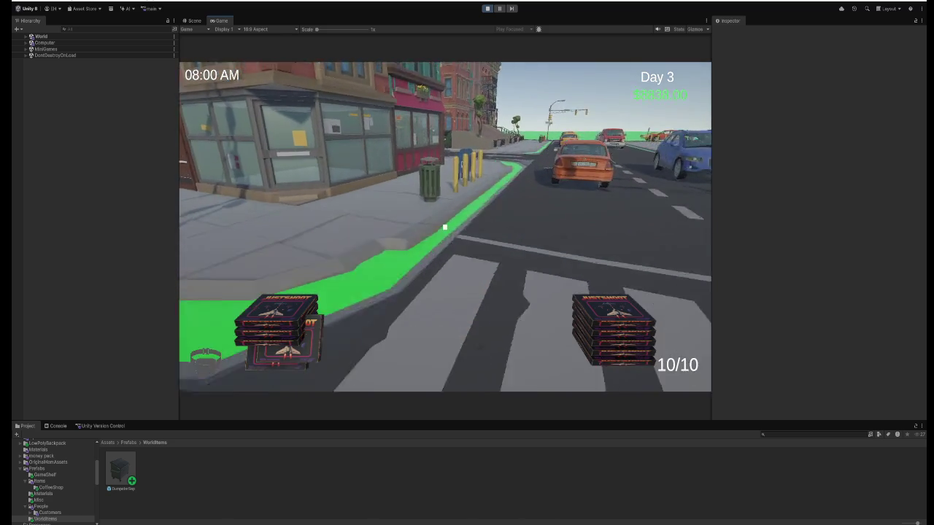
pyautogui.click(445, 227)
pyautogui.click(444, 227)
pyautogui.click(444, 227)
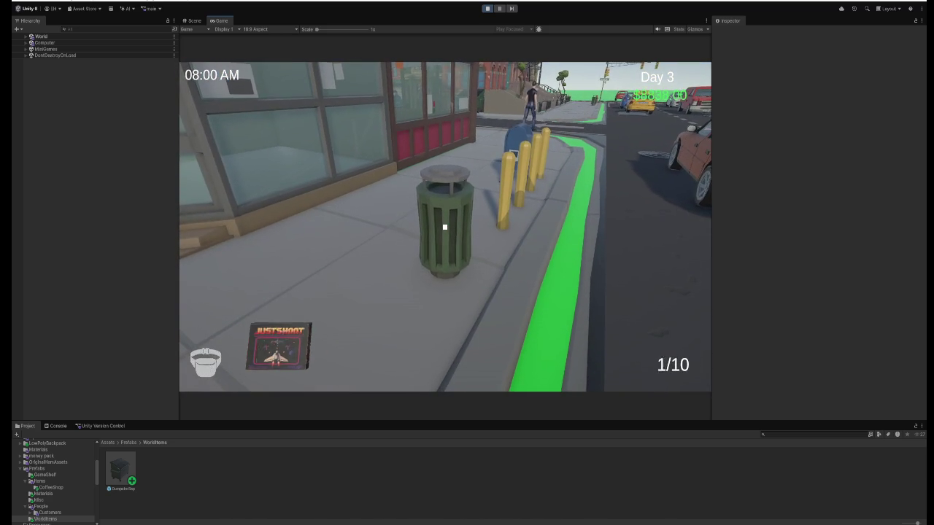
pyautogui.click(444, 227)
# - Haul a fourth 10-box load across the crosswalk into the trash can
pyautogui.press('w')
pyautogui.press('w')
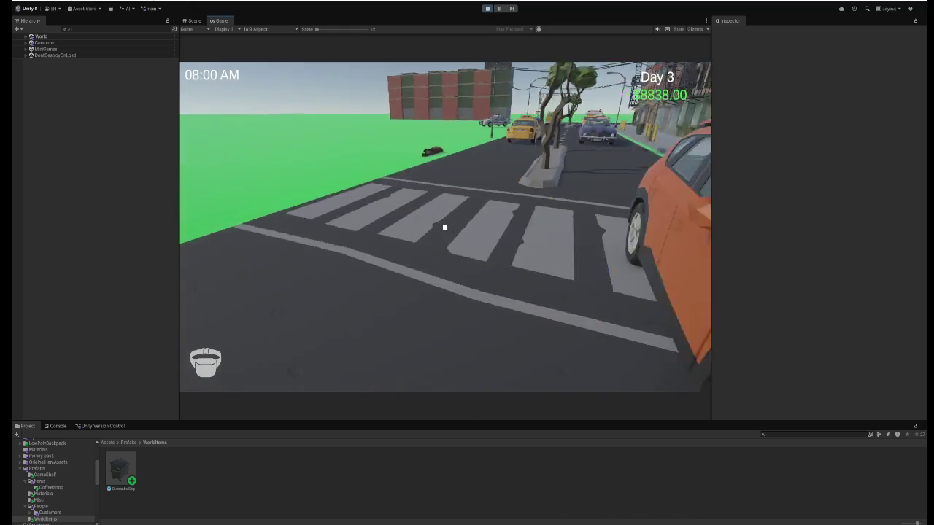
pyautogui.press('w')
pyautogui.click(444, 227)
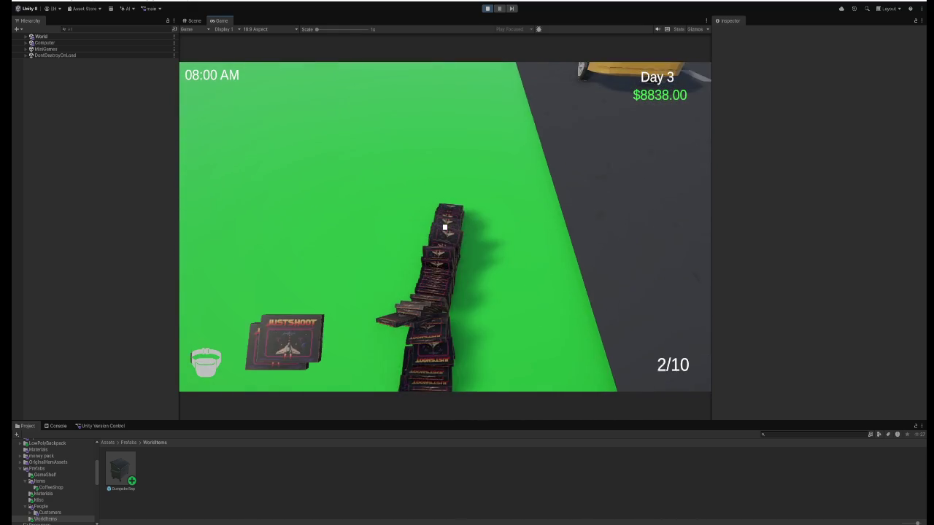
pyautogui.click(445, 227)
pyautogui.click(444, 227)
pyautogui.click(444, 227)
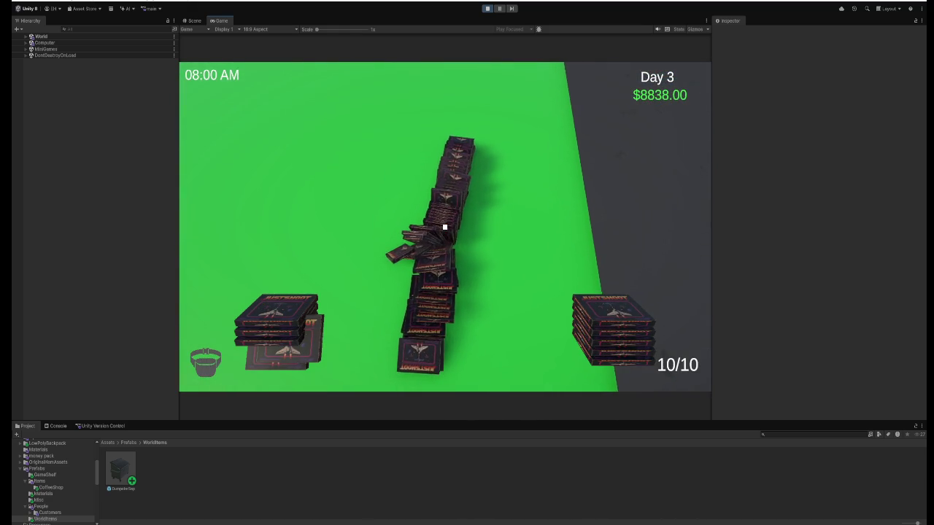
pyautogui.press('w')
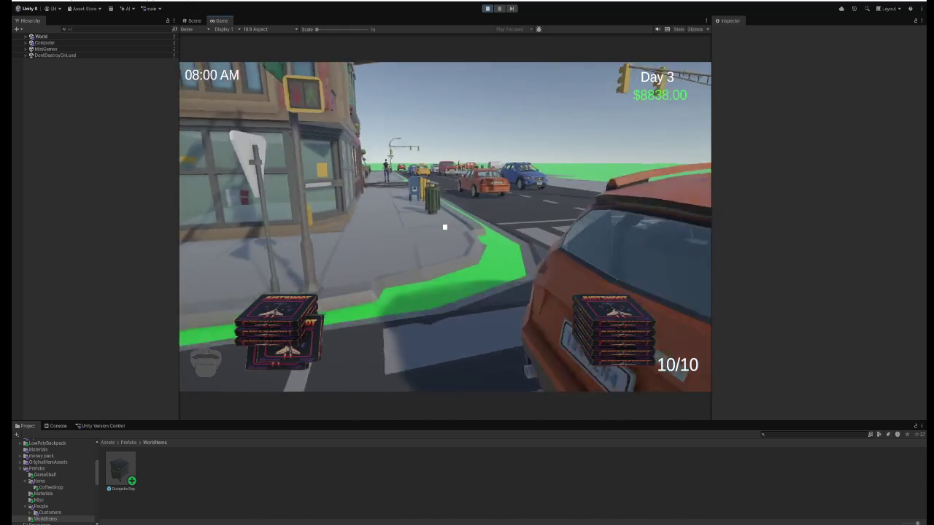
pyautogui.press('w')
pyautogui.click(444, 227)
pyautogui.click(445, 227)
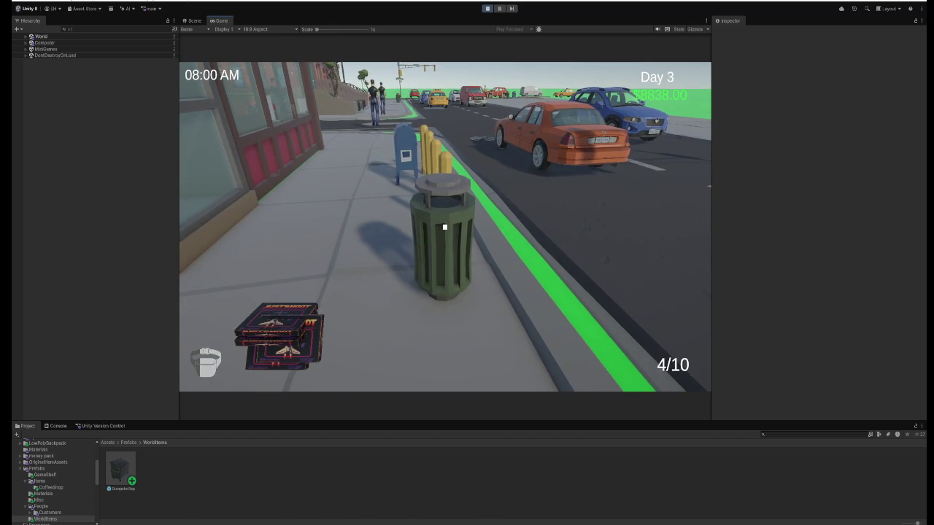
pyautogui.click(445, 226)
pyautogui.click(444, 226)
# - Collect a fifth 10-box load from the fallen pile and throw boxes into the trash can
pyautogui.press('w')
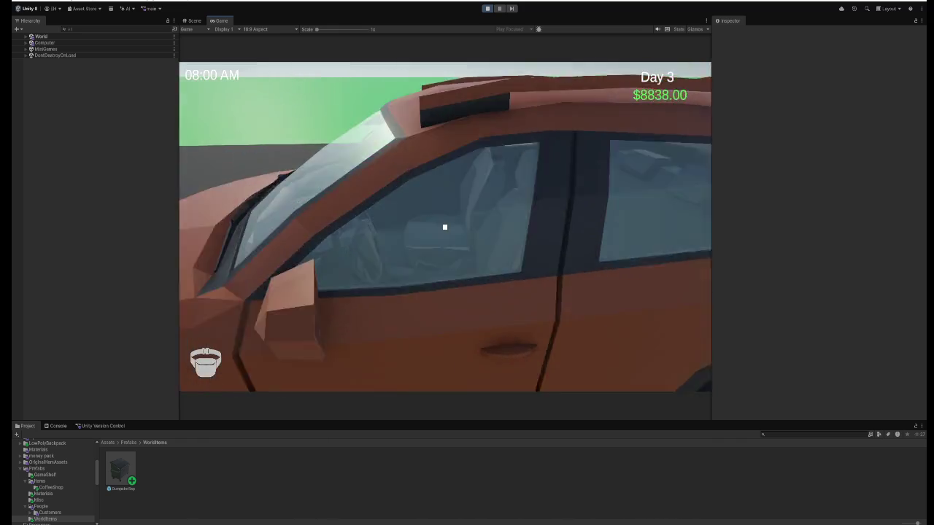
pyautogui.press('w')
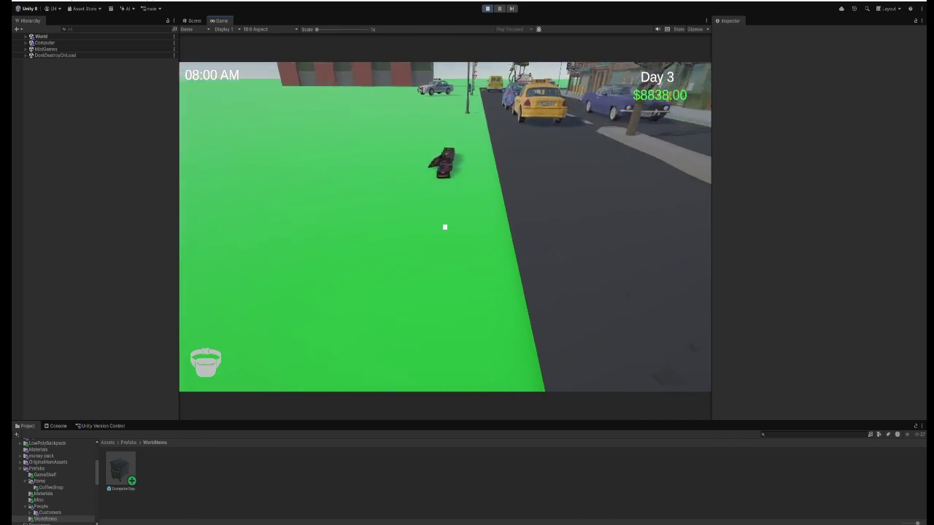
pyautogui.press('w')
pyautogui.click(444, 227)
pyautogui.click(445, 227)
pyautogui.click(444, 227)
pyautogui.click(444, 227)
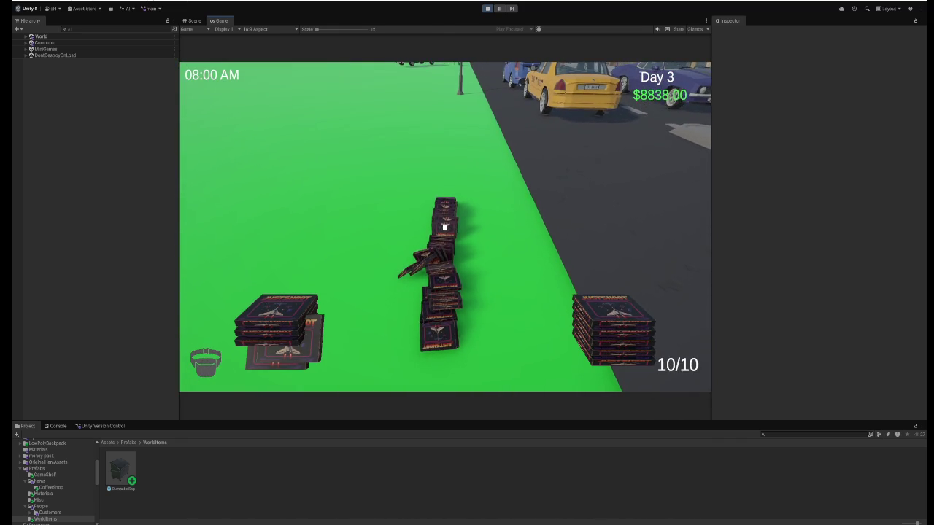
pyautogui.press('w')
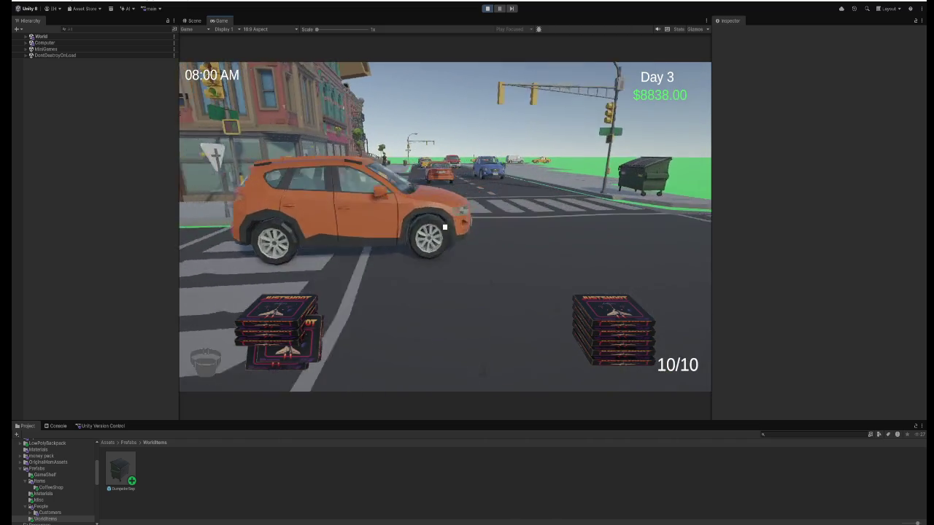
pyautogui.press('w')
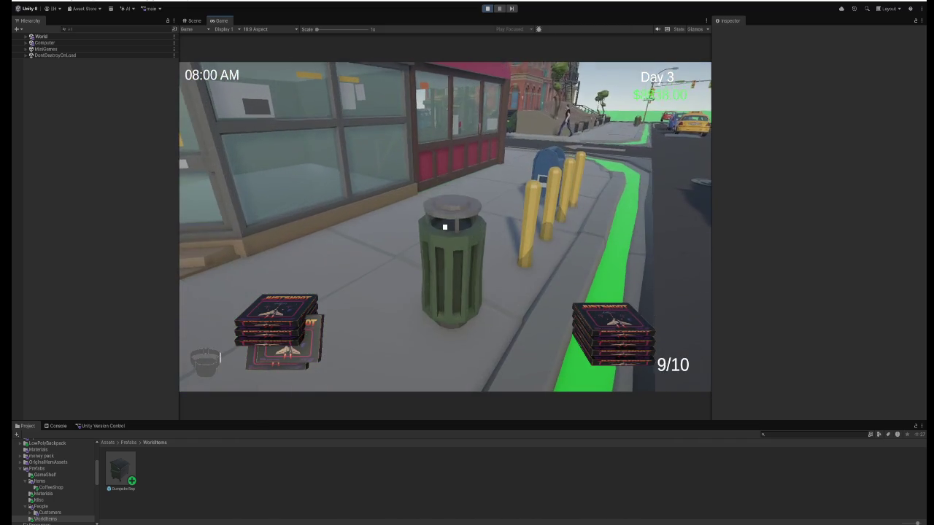
pyautogui.click(444, 227)
pyautogui.click(444, 227)
# - Fetch the remaining boxes from the grass and discard the last one in the green trash can
pyautogui.press('w')
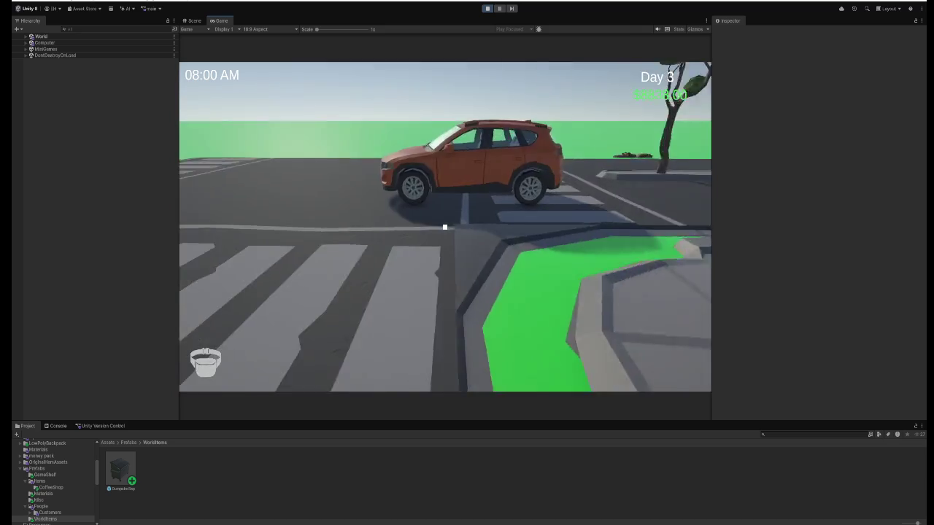
pyautogui.press('w')
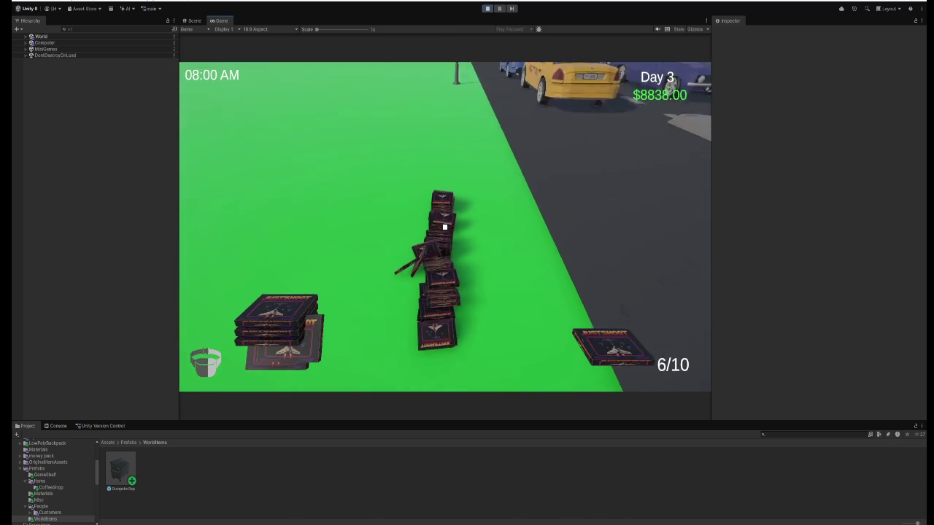
pyautogui.press('w')
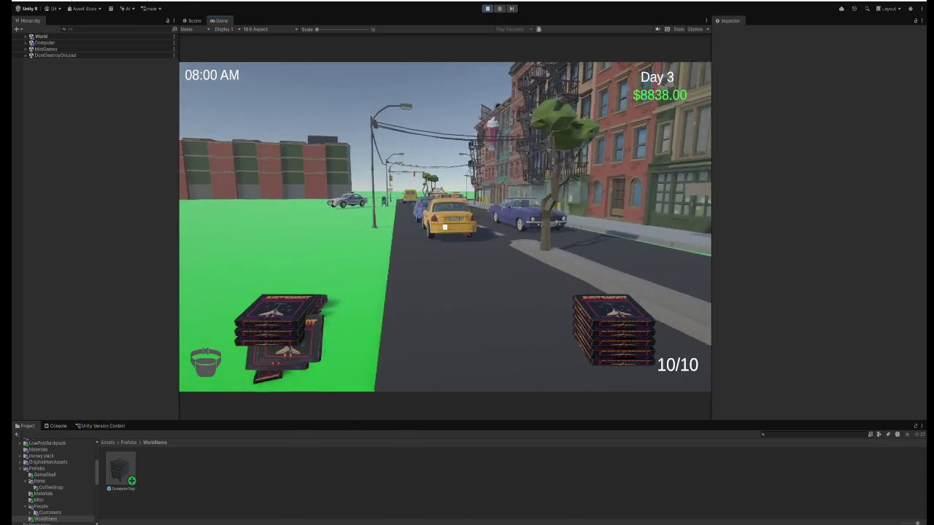
pyautogui.press('w')
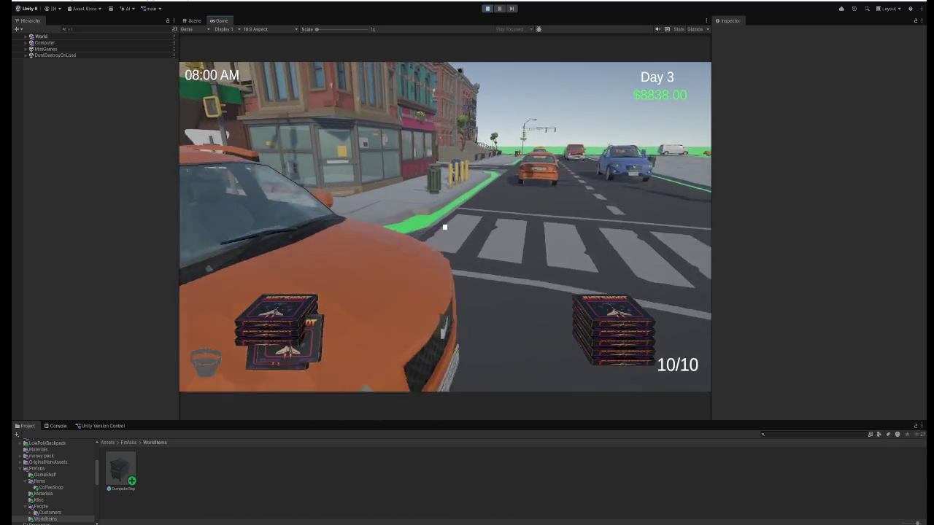
pyautogui.press('w')
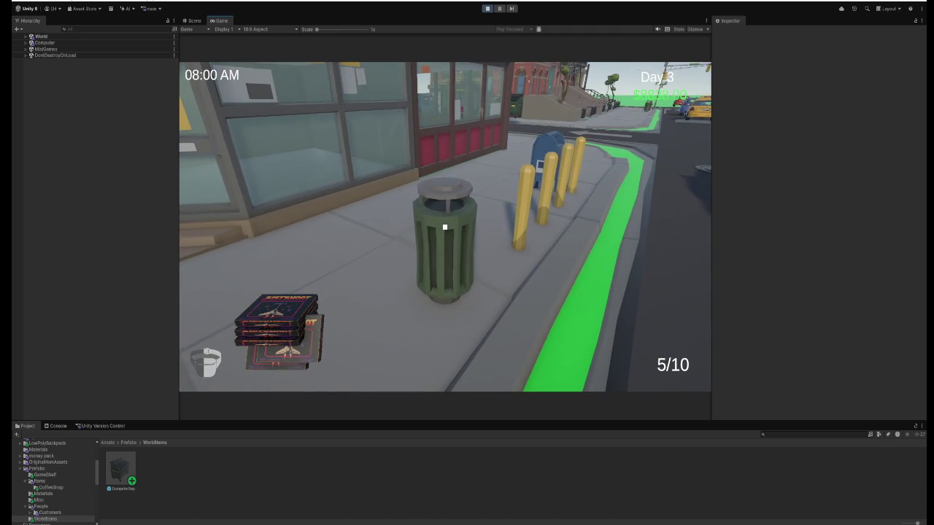
pyautogui.click(445, 227)
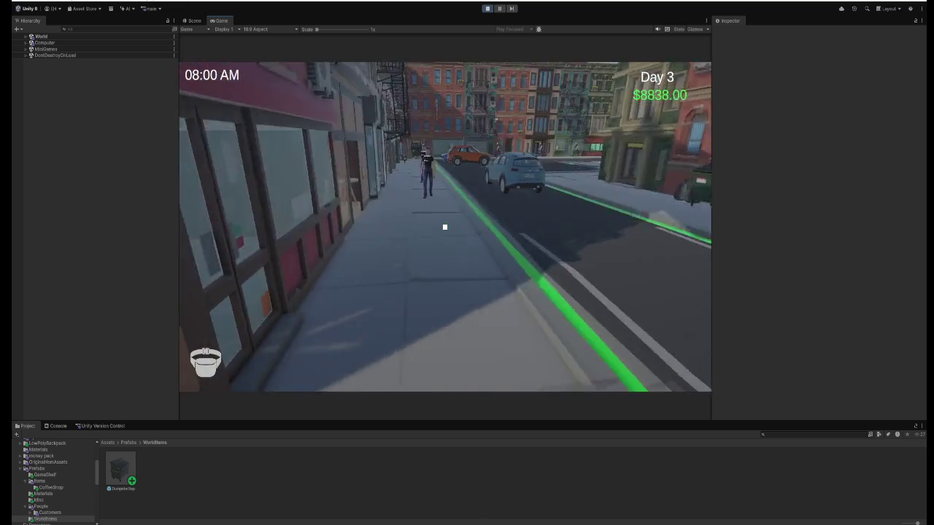
# - Walk past the police car to the intersection and cross the street between moving cars
pyautogui.press('w')
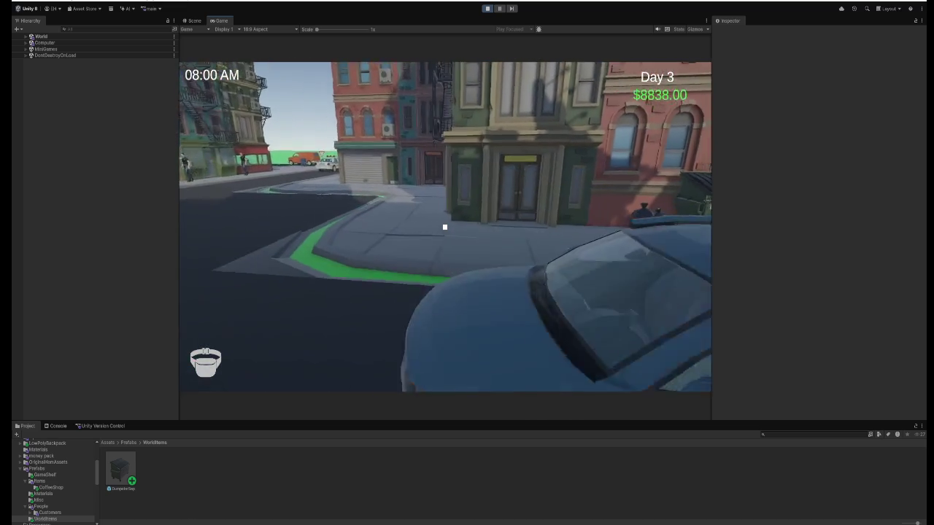
pyautogui.press('w')
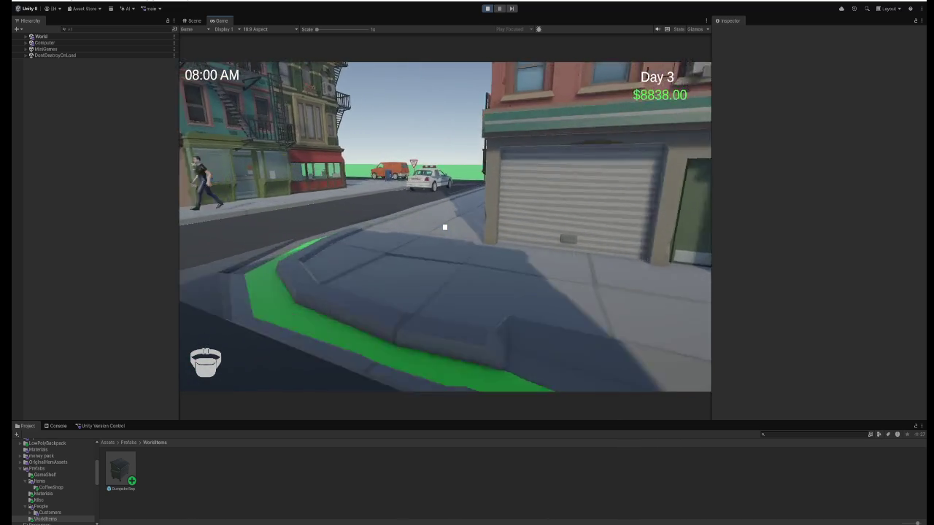
pyautogui.press('w')
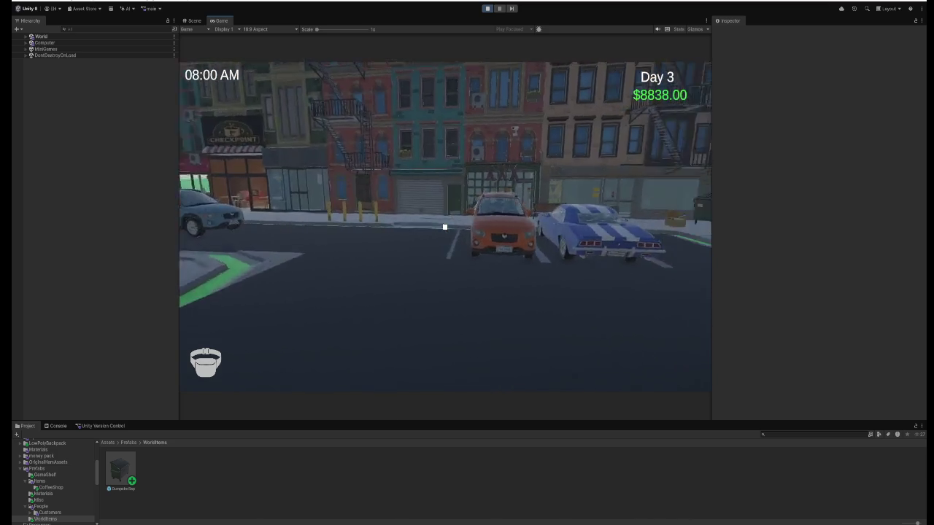
pyautogui.press('w')
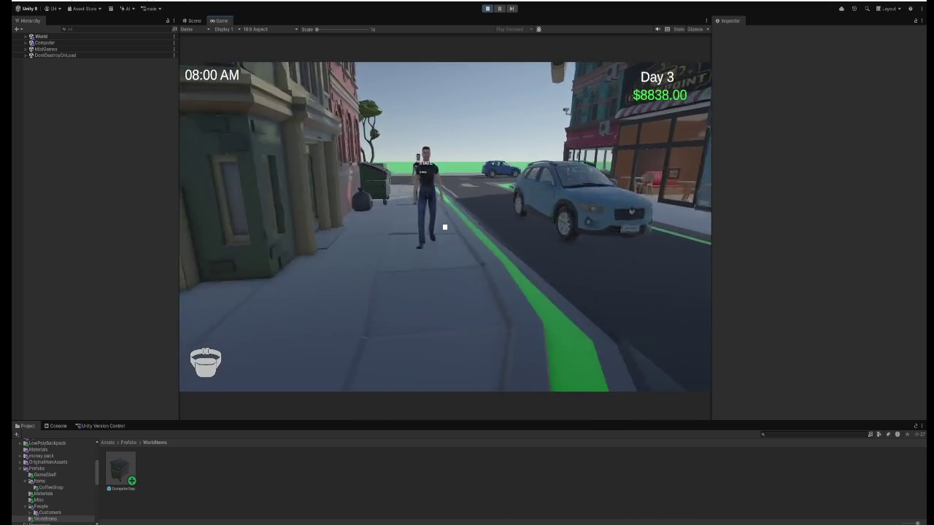
pyautogui.press('w')
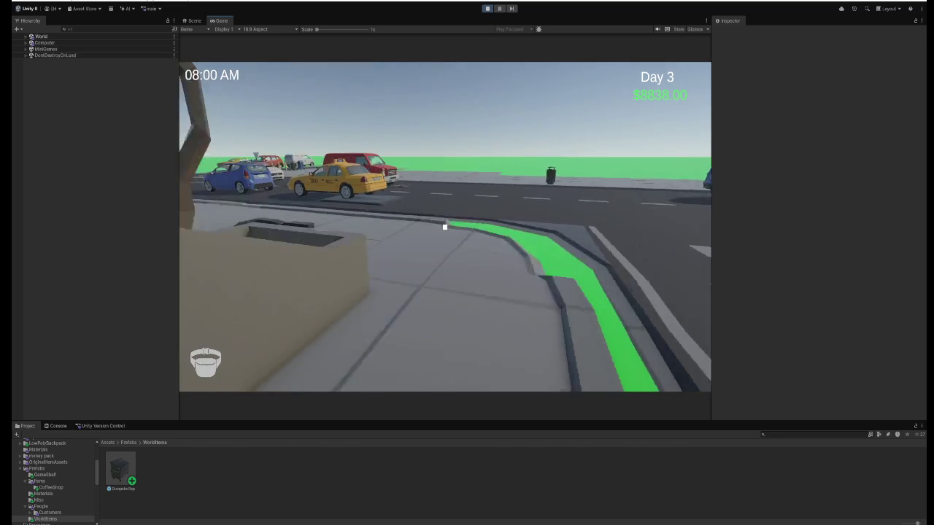
pyautogui.press('w')
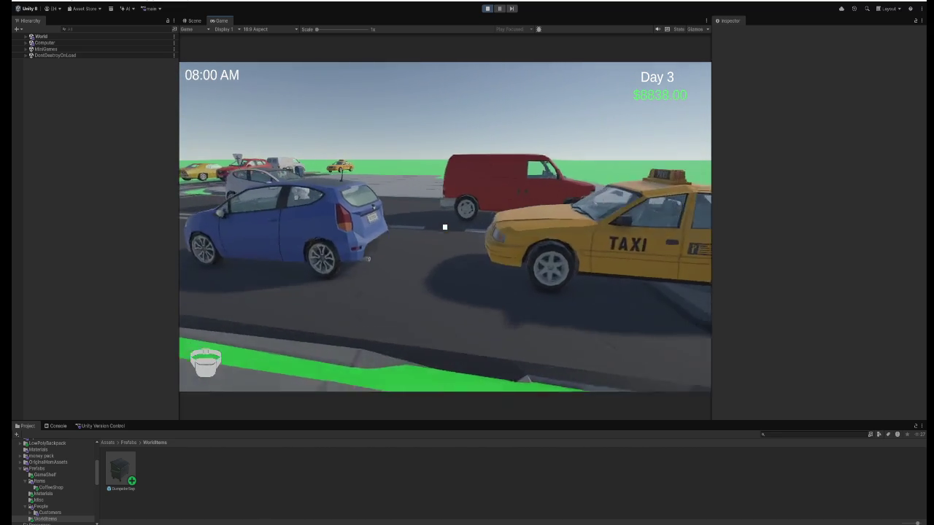
pyautogui.press('w')
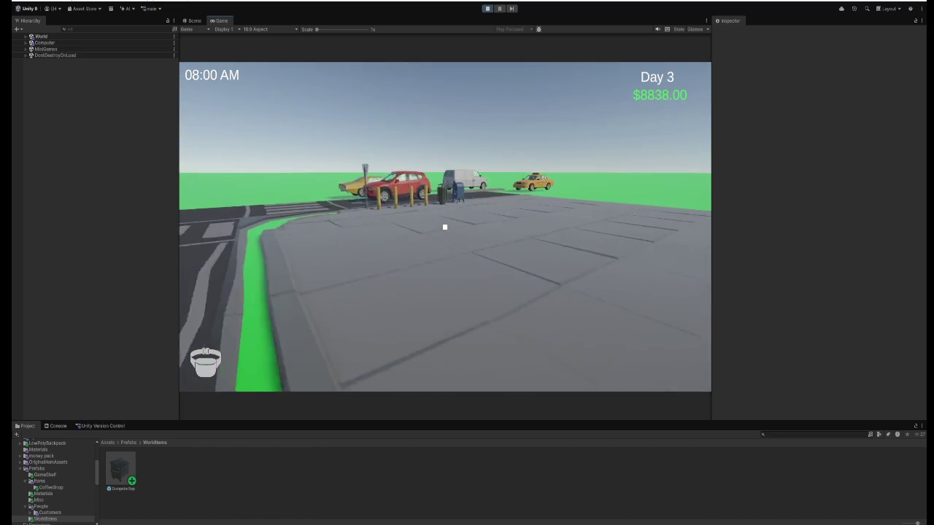
# - Walk along the far sidewalk past the mailbox up to the green dumpster
pyautogui.press('w')
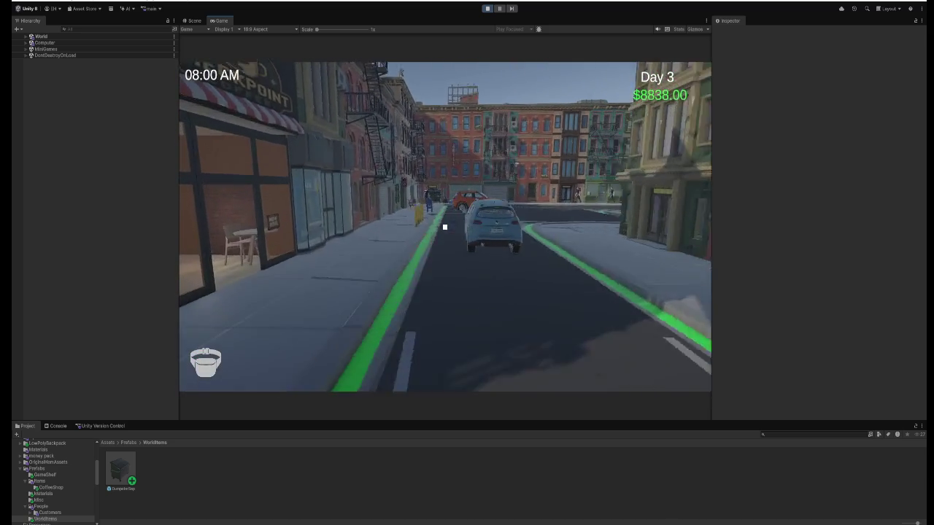
pyautogui.press('w')
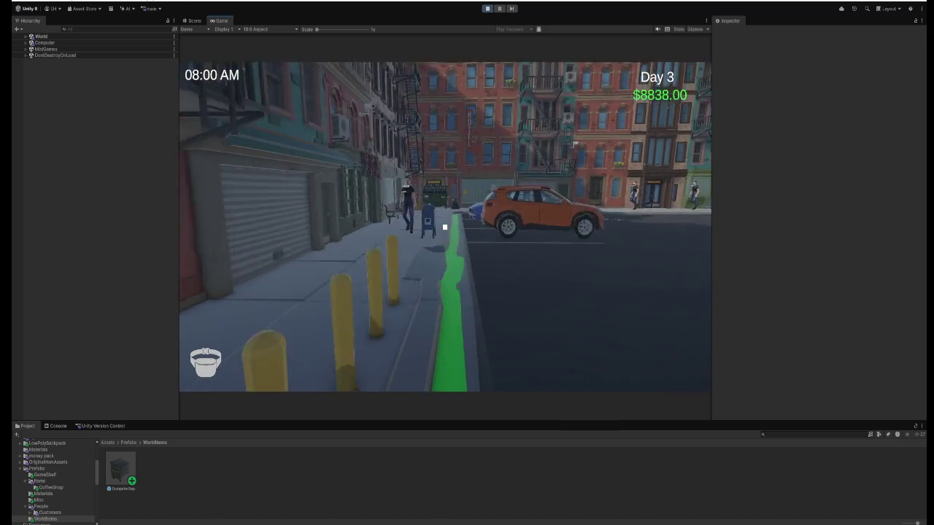
pyautogui.press('w')
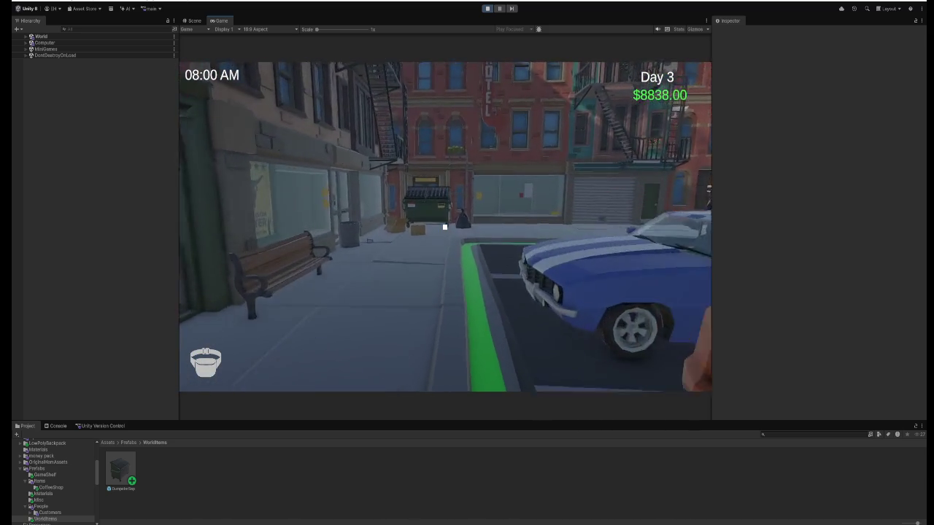
pyautogui.press('w')
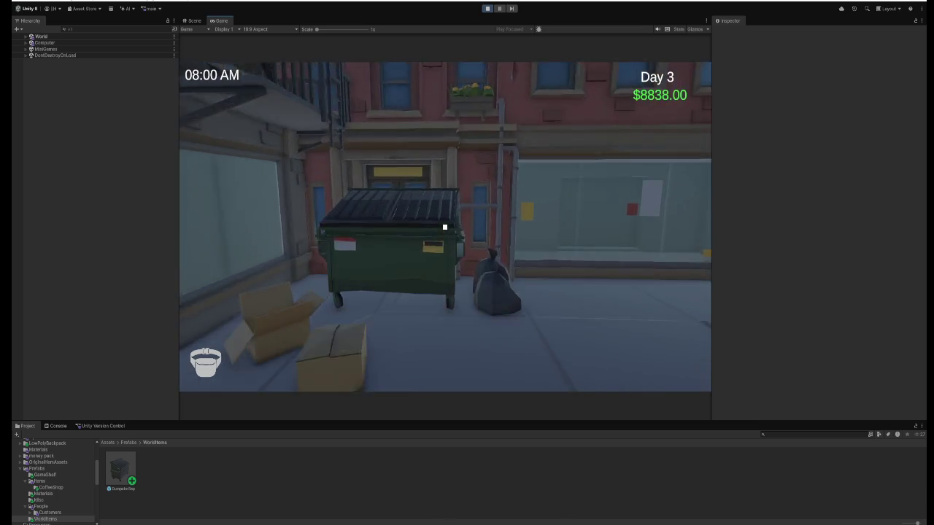
# - Open the dumpster lid, look around the dumpster, then exit Play mode with Ctrl+P
pyautogui.press('e')
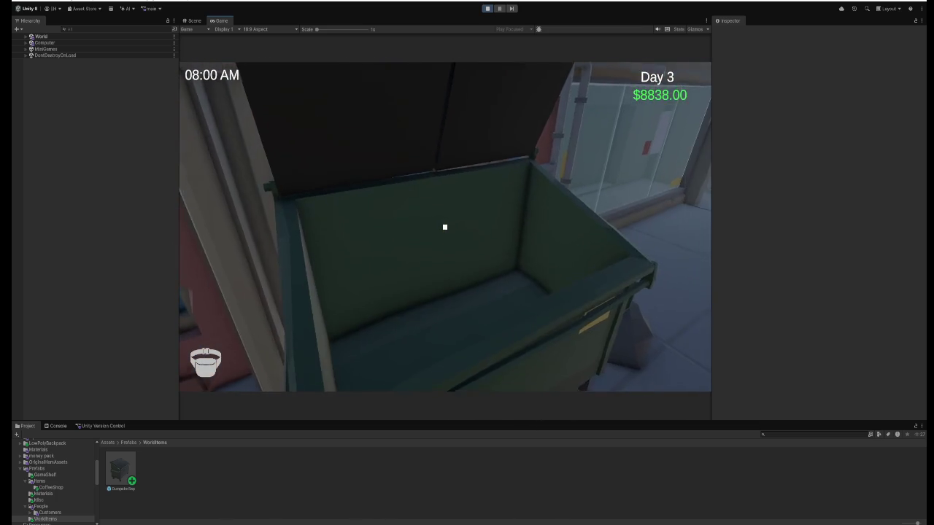
pyautogui.press('s')
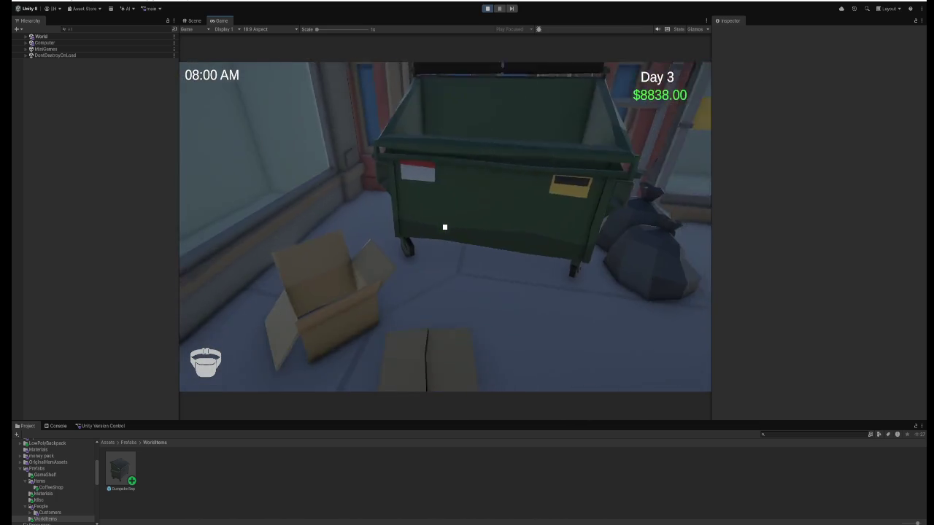
pyautogui.press('w')
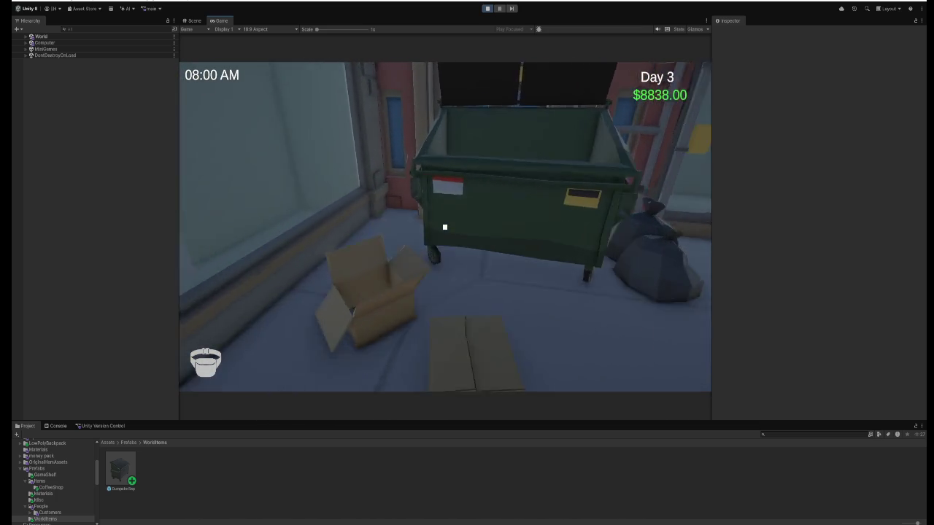
pyautogui.press('d')
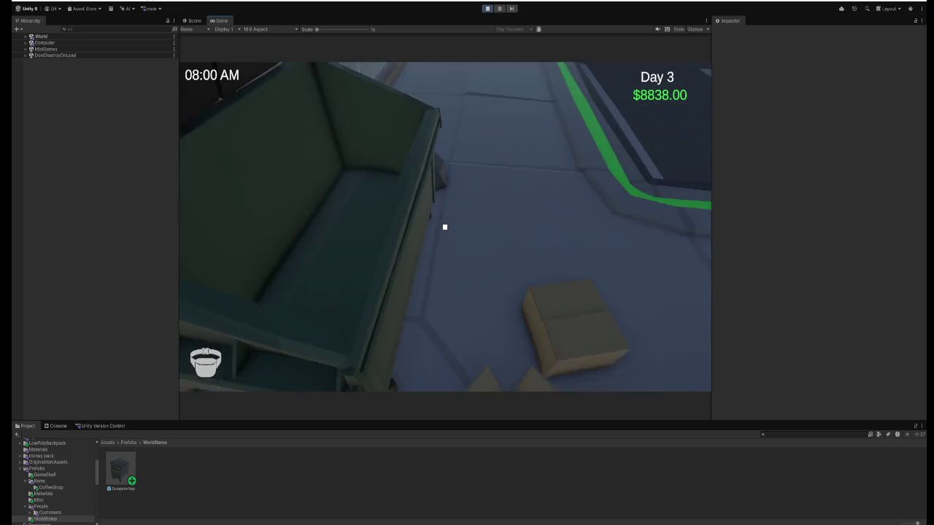
pyautogui.press('s')
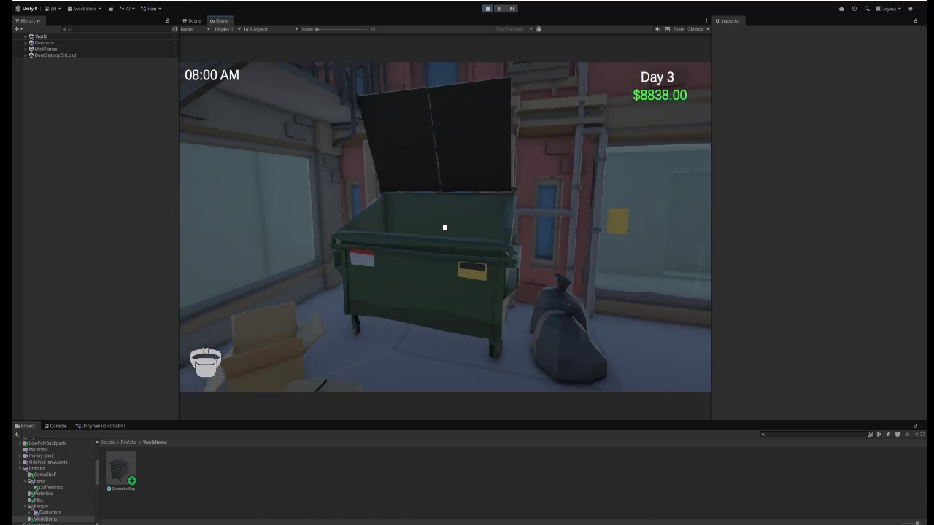
pyautogui.hotkey('ctrl', 'p')
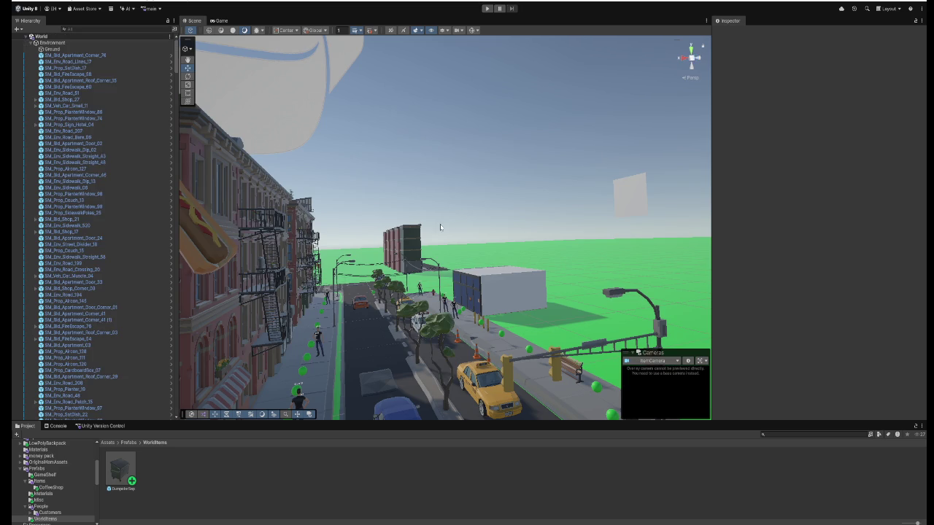
# - Move SM_Prop_CardboardBox_08 back from the dumpster to X 57.924, Z 73.514, then enter play mode
pyautogui.moveTo(248, 277)
pyautogui.mouseDown()
pyautogui.moveTo(240, 288)
pyautogui.moveTo(348, 286)
pyautogui.moveTo(350, 297)
pyautogui.moveTo(339, 284)
pyautogui.moveTo(475, 289)
pyautogui.moveTo(518, 309)
pyautogui.moveTo(445, 273)
pyautogui.moveTo(411, 271)
pyautogui.moveTo(501, 260)
pyautogui.mouseUp()
pyautogui.click(421, 276)
pyautogui.scroll(3, 493, 269)
pyautogui.scroll(-3, 512, 280)
pyautogui.click(399, 290)
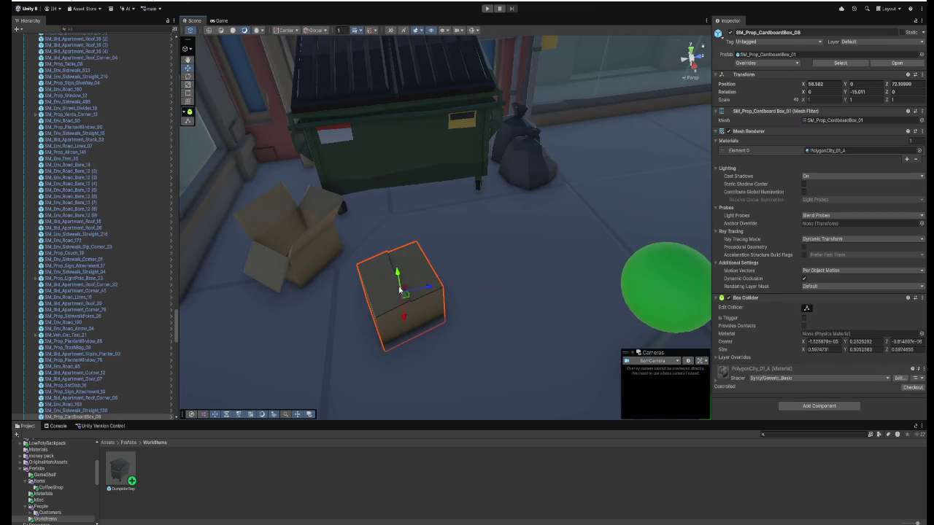
pyautogui.moveTo(406, 316)
pyautogui.mouseDown()
pyautogui.moveTo(408, 292)
pyautogui.moveTo(440, 237)
pyautogui.moveTo(539, 219)
pyautogui.mouseUp()
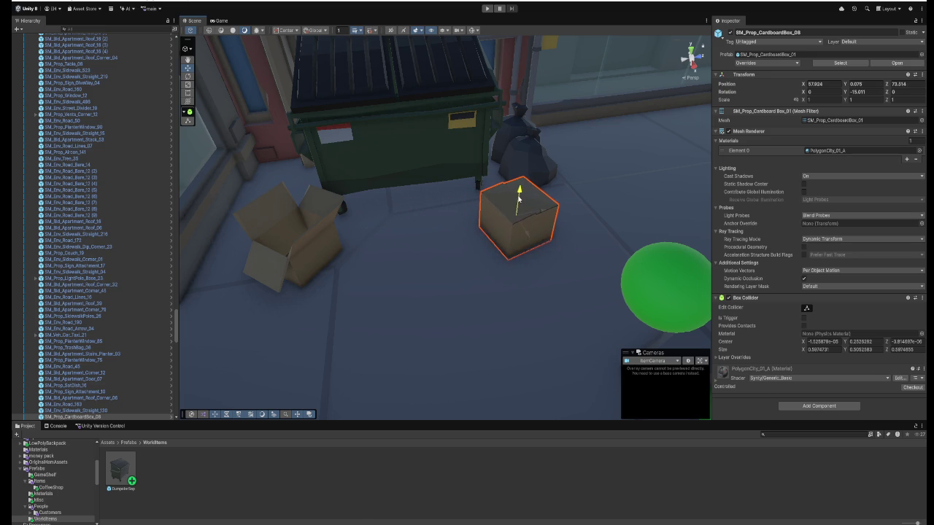
pyautogui.click(486, 9)
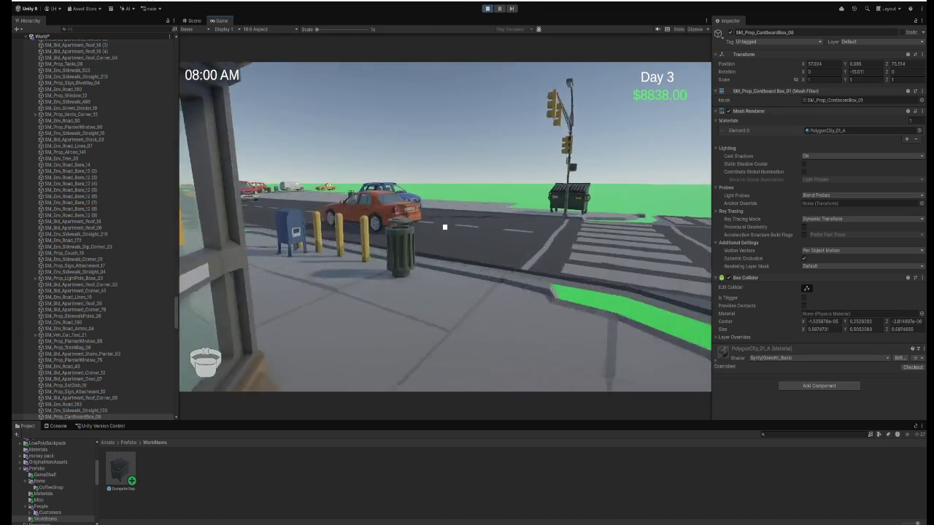
# - Walk down the sidewalk past the mailbox and circle the dumpster to inspect it
pyautogui.press('w')
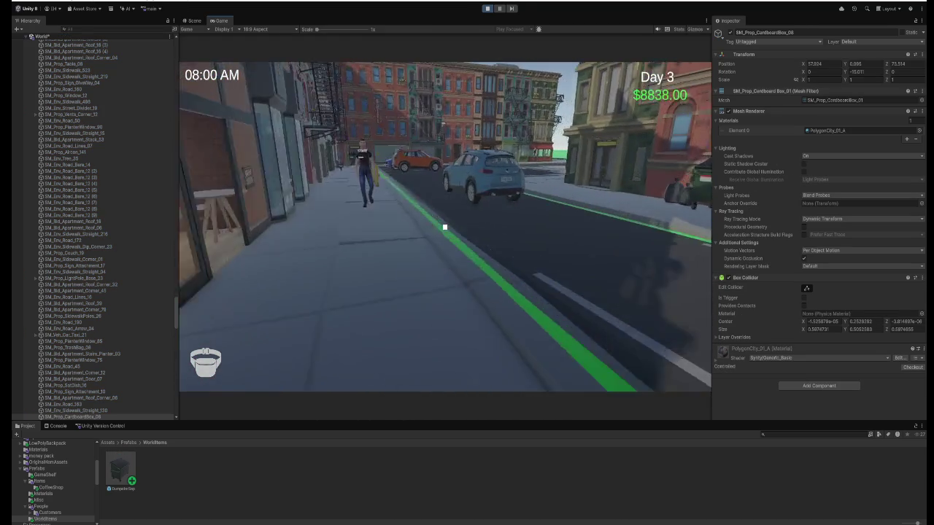
pyautogui.press('w')
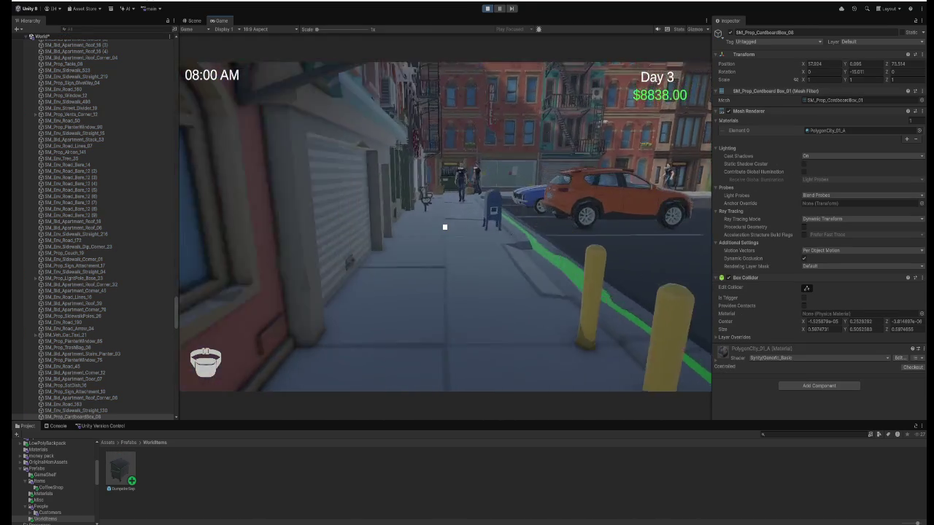
pyautogui.press('w')
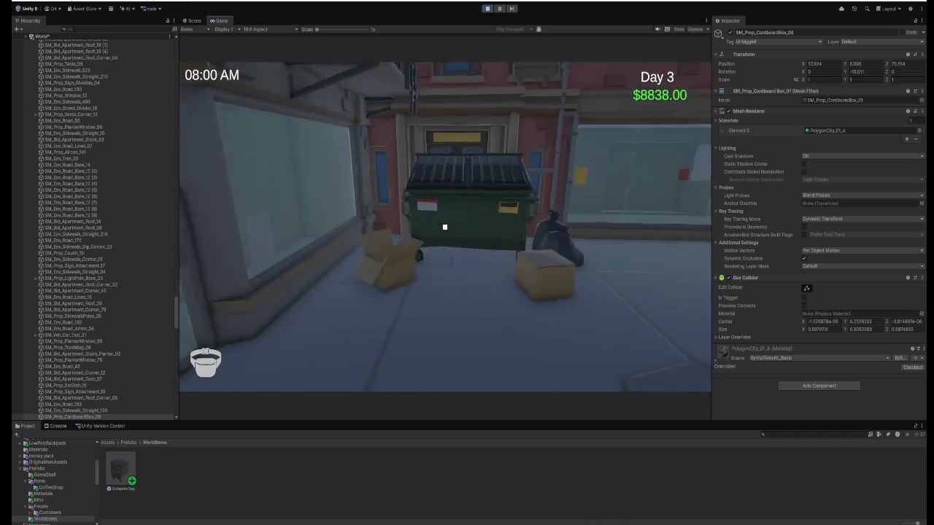
pyautogui.press('w')
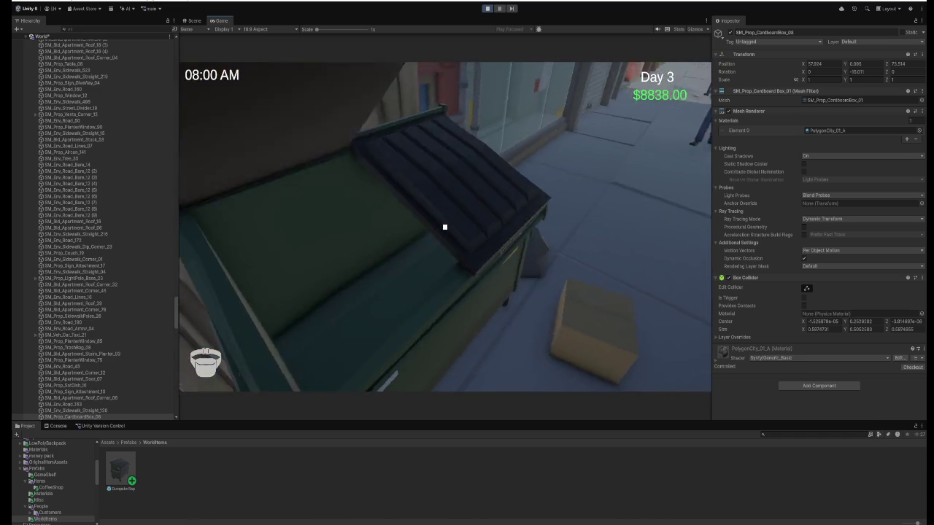
pyautogui.press('s')
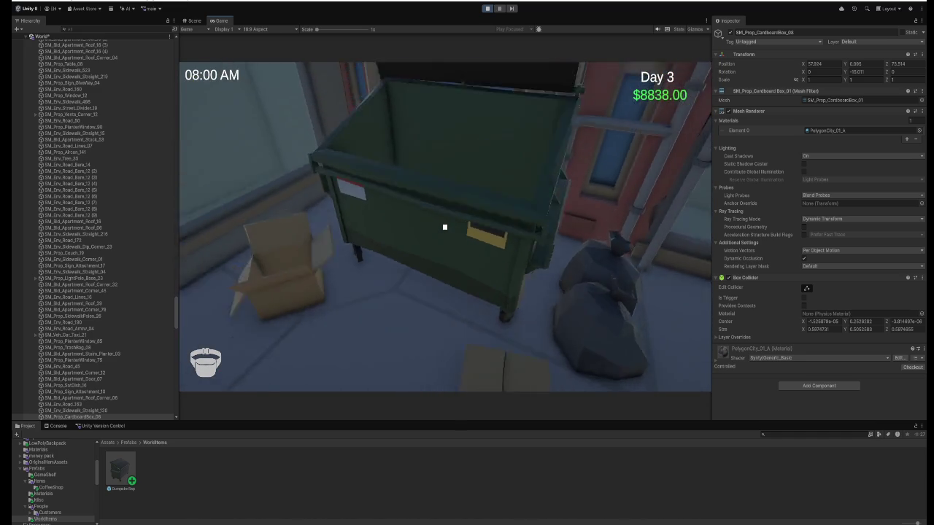
pyautogui.press('w')
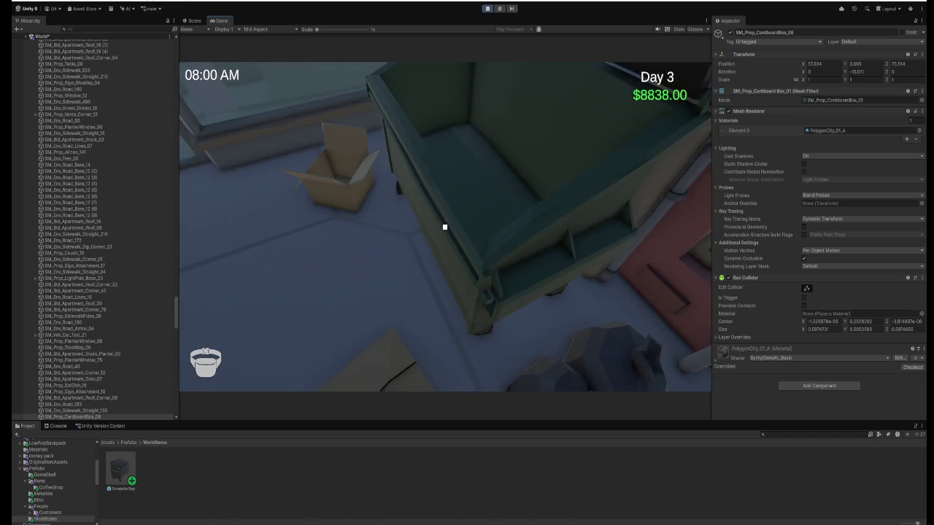
pyautogui.press('w')
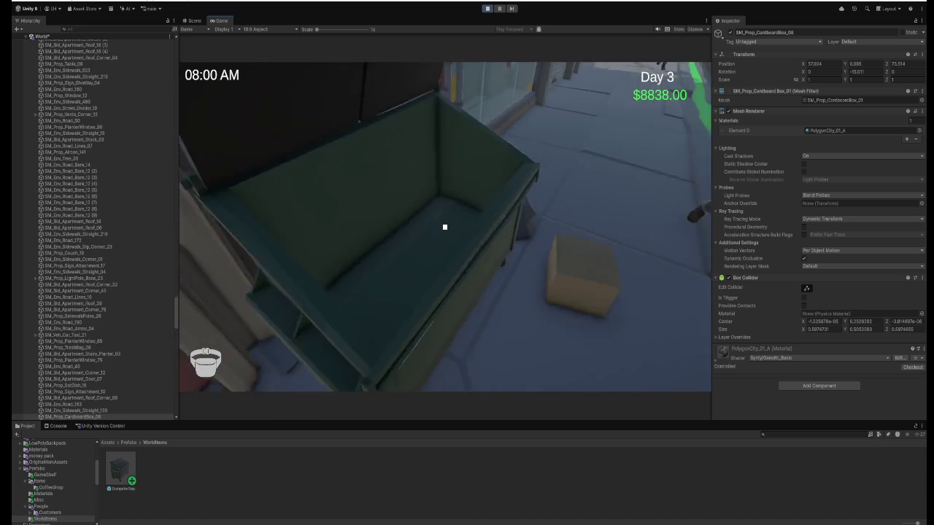
pyautogui.press('s')
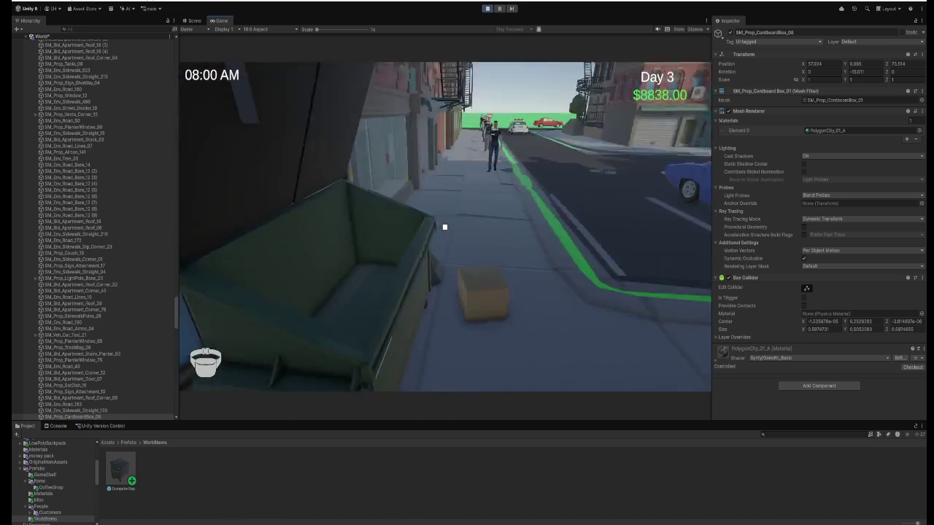
# - Close and reopen the dumpster lid with E, then stop play mode
pyautogui.press('e')
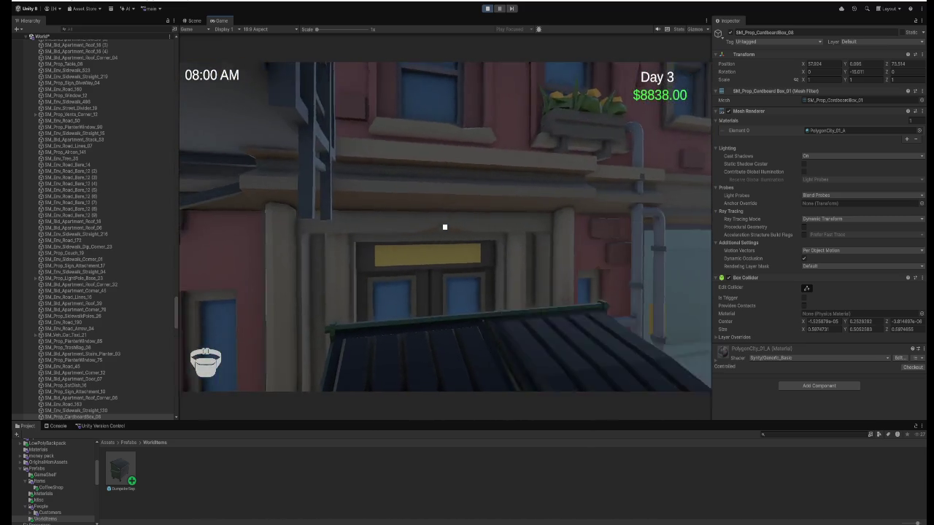
pyautogui.press('e')
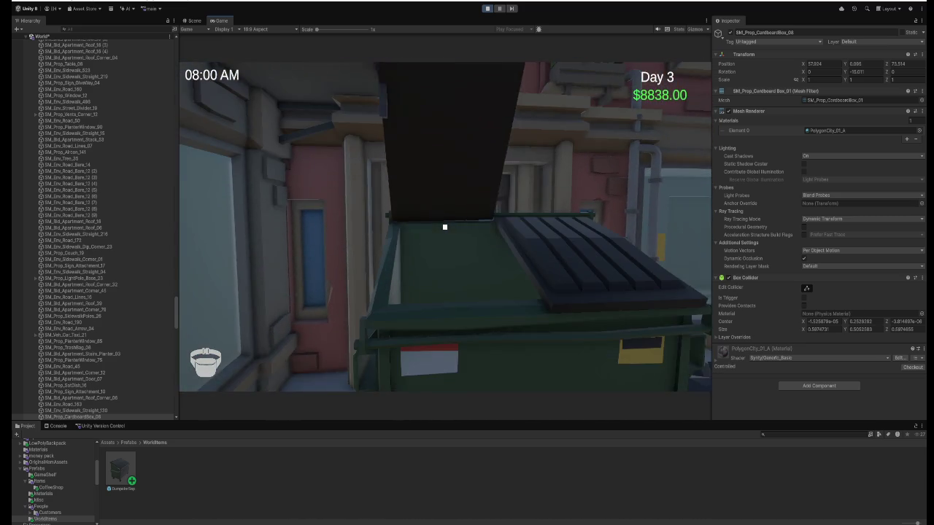
pyautogui.press('Escape')
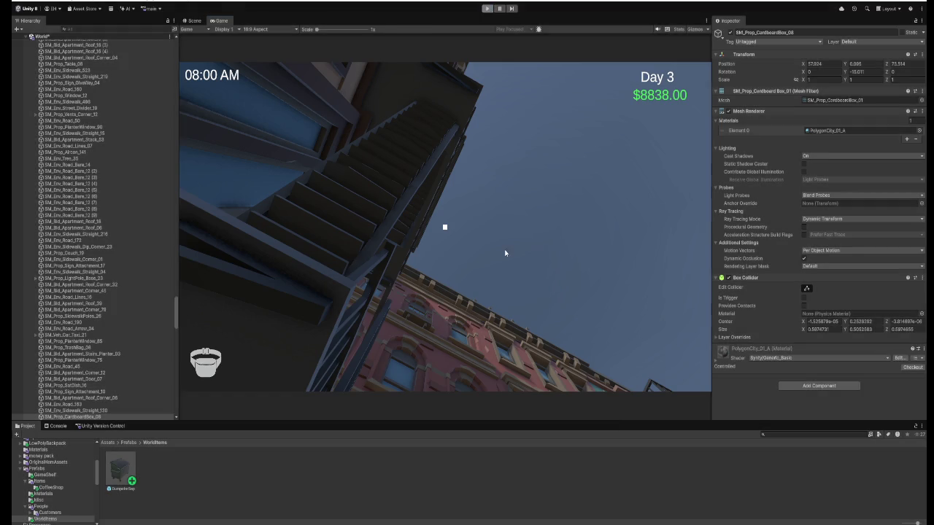
pyautogui.hotkey('ctrl', 'p')
# - Slide the cardboard boxes, trash bag and dumpster together to the right
pyautogui.scroll(-5, 416, 190)
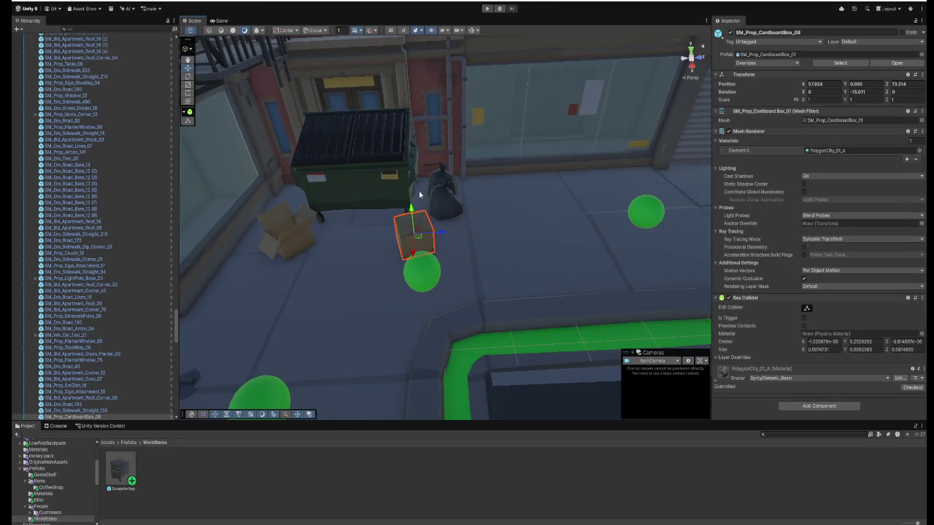
pyautogui.keyDown('shift'); pyautogui.click(305, 231); pyautogui.keyUp('shift')
pyautogui.keyDown('shift'); pyautogui.click(440, 189); pyautogui.keyUp('shift')
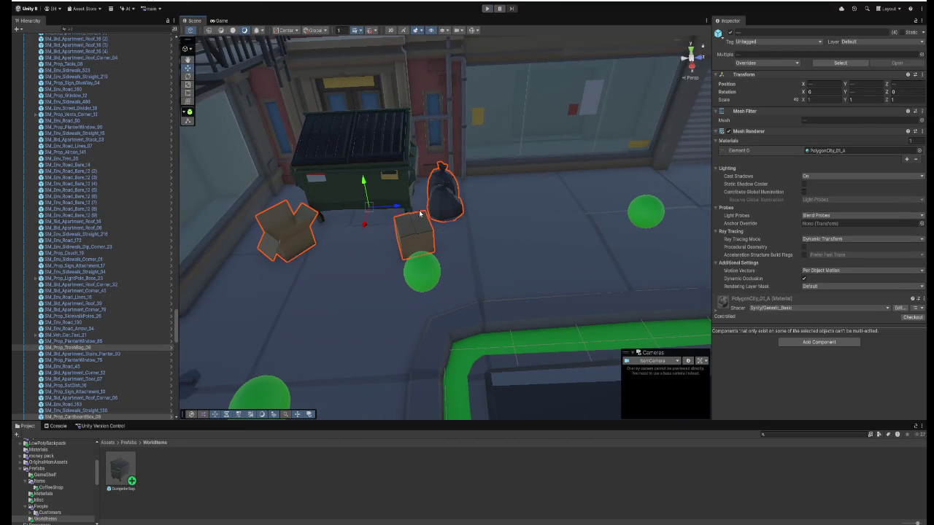
pyautogui.moveTo(400, 208); pyautogui.dragTo(429, 208)
pyautogui.scroll(5, 409, 204)
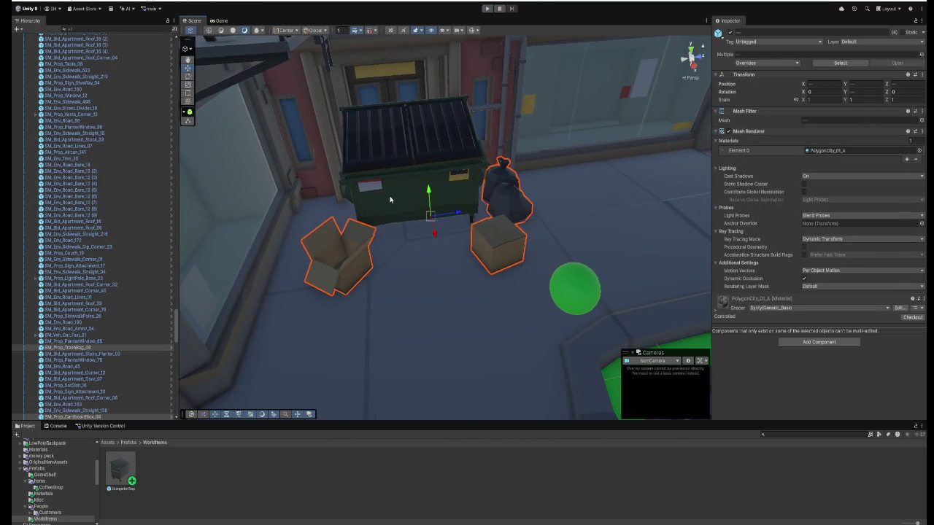
pyautogui.keyDown('shift'); pyautogui.click(389, 199); pyautogui.keyUp('shift')
pyautogui.moveTo(458, 185)
pyautogui.mouseDown()
pyautogui.moveTo(478, 182)
pyautogui.moveTo(409, 197)
pyautogui.moveTo(471, 240)
pyautogui.moveTo(360, 242)
pyautogui.moveTo(442, 274)
pyautogui.moveTo(390, 284)
pyautogui.moveTo(428, 287)
pyautogui.moveTo(413, 265)
pyautogui.mouseUp()
# - Duplicate SM_Prop_CardboardBox_08 and a second cardboard box, framing the copies at street level
pyautogui.click(466, 272)
pyautogui.keyDown('shift'); pyautogui.click(392, 255); pyautogui.keyUp('shift')
pyautogui.hotkey('ctrl', 'd')
pyautogui.moveTo(219, 394)
pyautogui.mouseDown()
pyautogui.moveTo(333, 333)
pyautogui.moveTo(198, 355)
pyautogui.moveTo(276, 360)
pyautogui.mouseUp()
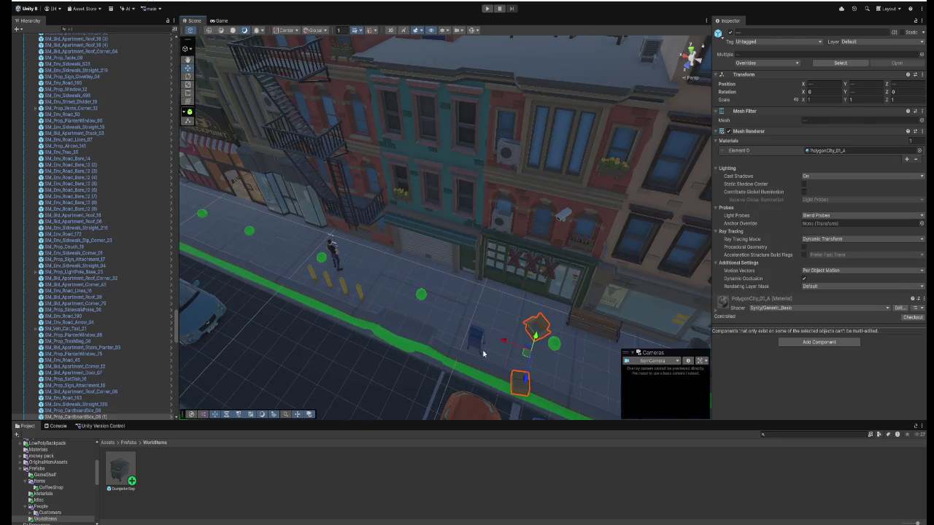
pyautogui.moveTo(243, 291); pyautogui.dragTo(437, 269)
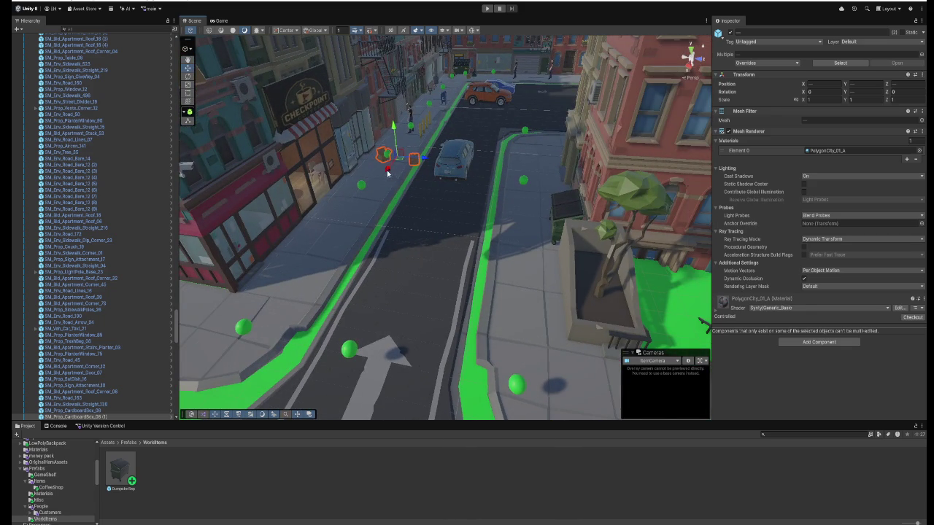
pyautogui.moveTo(539, 232)
pyautogui.mouseDown()
pyautogui.moveTo(508, 259)
pyautogui.moveTo(520, 286)
pyautogui.moveTo(386, 271)
pyautogui.mouseUp()
# - Rotate and move the two copied boxes back beside the second dumpster
pyautogui.press('e')
pyautogui.press('w')
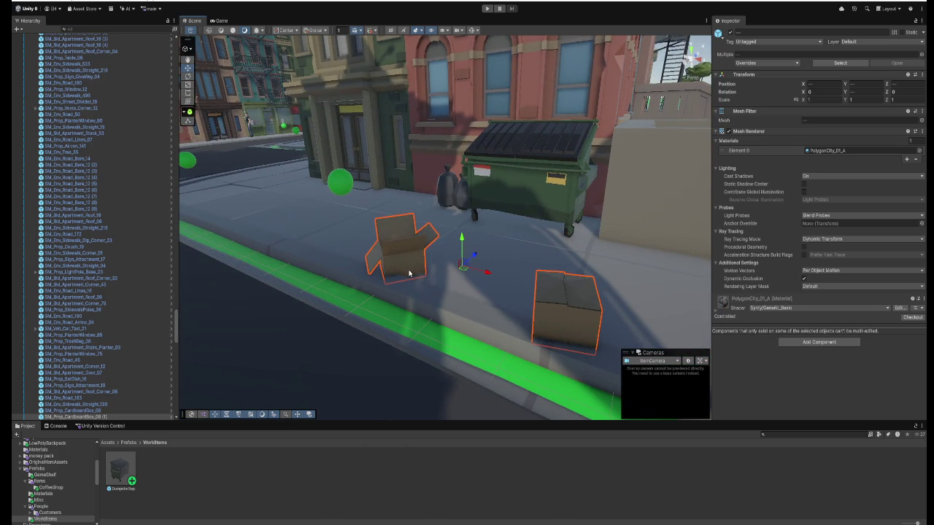
pyautogui.moveTo(474, 258); pyautogui.dragTo(510, 225)
pyautogui.scroll(8, 515, 247)
pyautogui.scroll(-4, 598, 288)
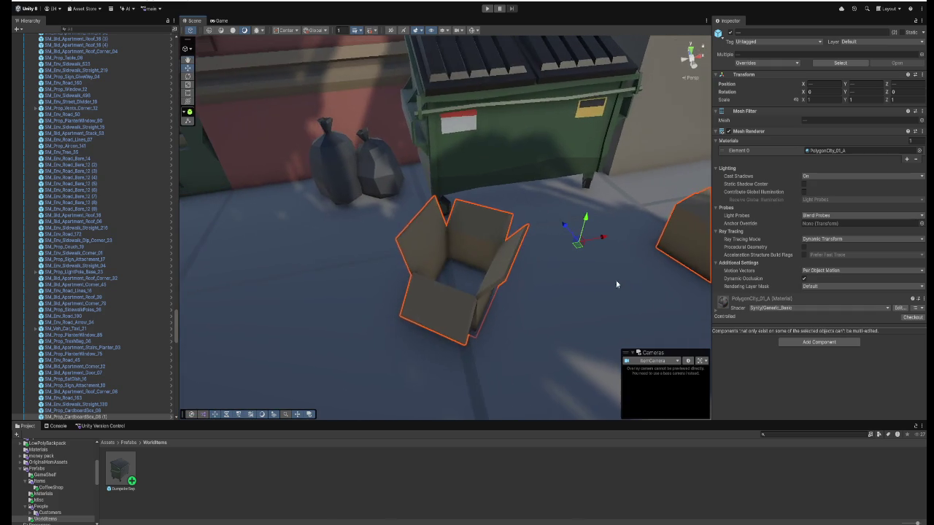
pyautogui.moveTo(610, 243)
pyautogui.mouseDown()
pyautogui.moveTo(563, 246)
pyautogui.moveTo(528, 232)
pyautogui.mouseUp()
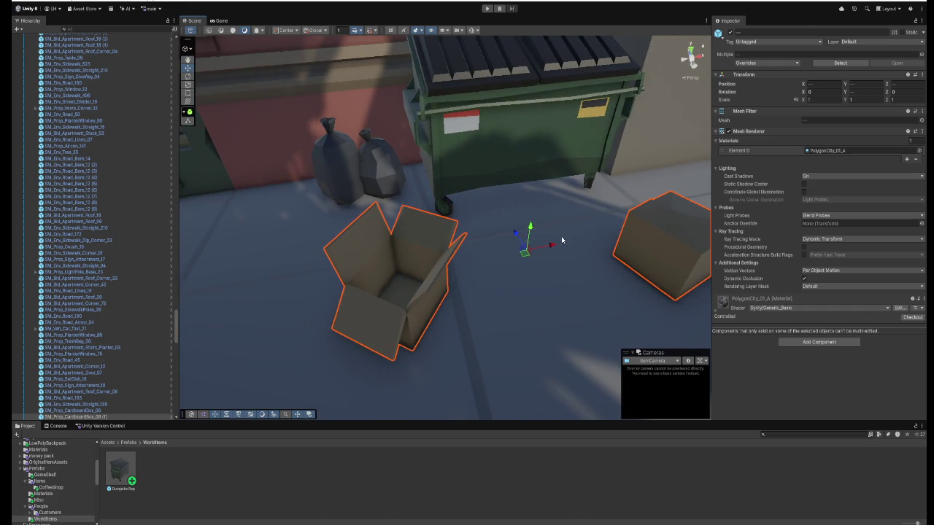
# - Select and inspect the closed box and the open cardboard box individually
pyautogui.click(633, 247)
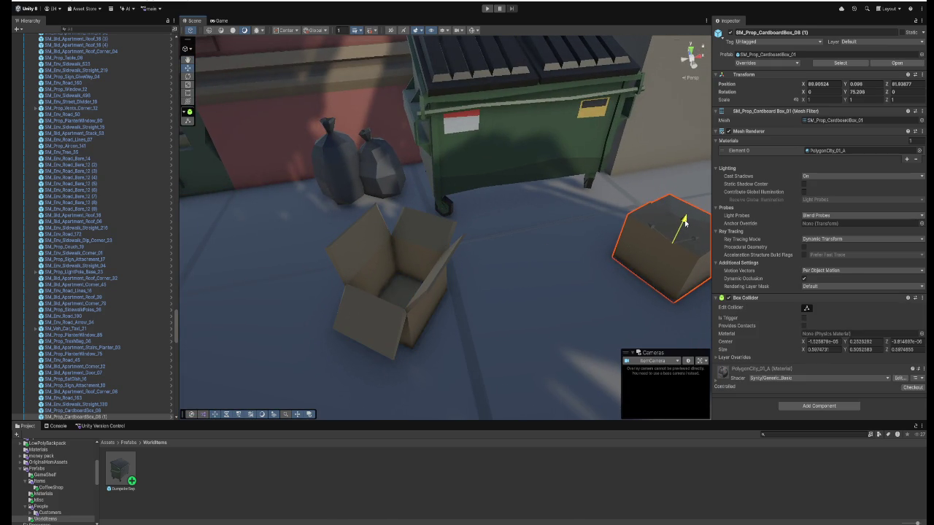
pyautogui.moveTo(535, 250)
pyautogui.mouseDown()
pyautogui.moveTo(413, 247)
pyautogui.moveTo(420, 261)
pyautogui.moveTo(482, 253)
pyautogui.moveTo(526, 261)
pyautogui.mouseUp()
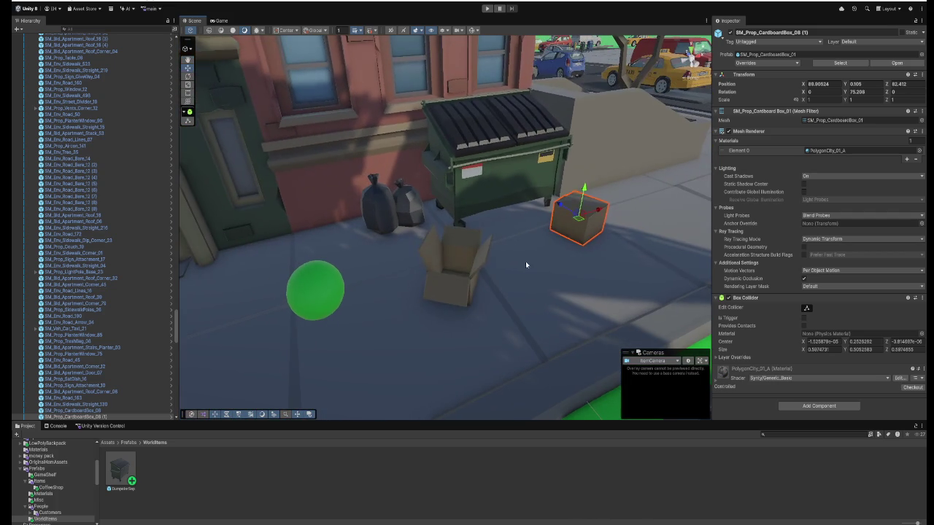
pyautogui.click(464, 293)
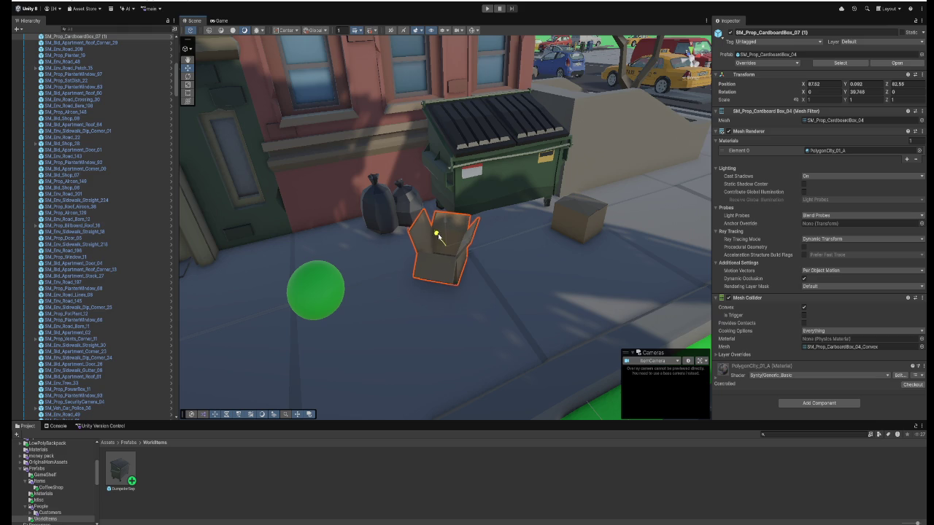
pyautogui.moveTo(479, 239)
pyautogui.mouseDown()
pyautogui.moveTo(527, 205)
pyautogui.moveTo(237, 219)
pyautogui.moveTo(428, 223)
pyautogui.moveTo(456, 236)
pyautogui.moveTo(486, 194)
pyautogui.moveTo(423, 223)
pyautogui.moveTo(428, 265)
pyautogui.mouseUp()
# - Add the Trash Can script component to SM_Prop_TrashCan_04 by the shop door, searching 'trash'
pyautogui.click(427, 270)
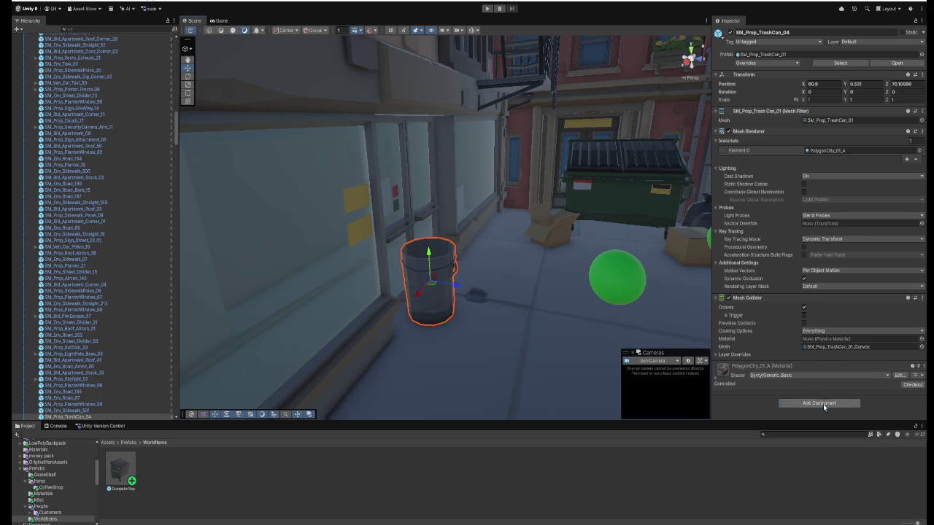
pyautogui.click(823, 404)
pyautogui.write('trash')
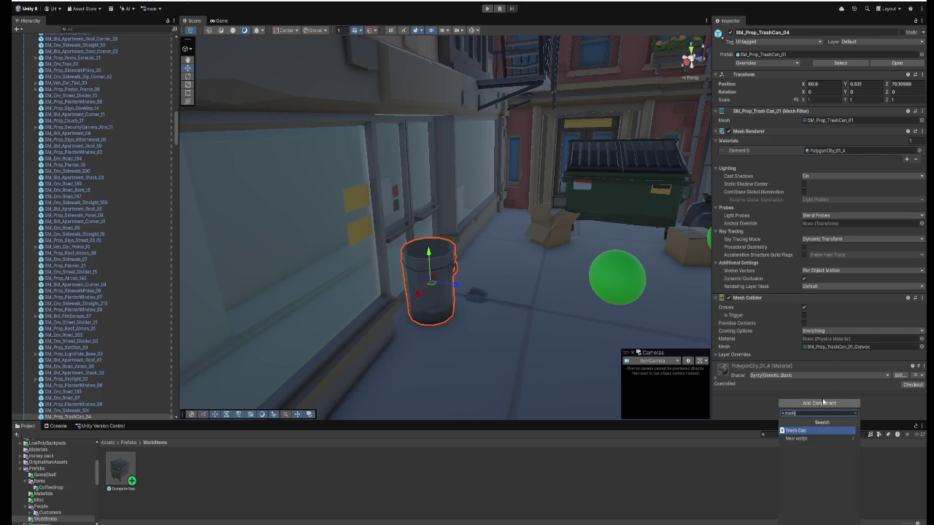
pyautogui.press('Return')
pyautogui.scroll(-3, 818, 365)
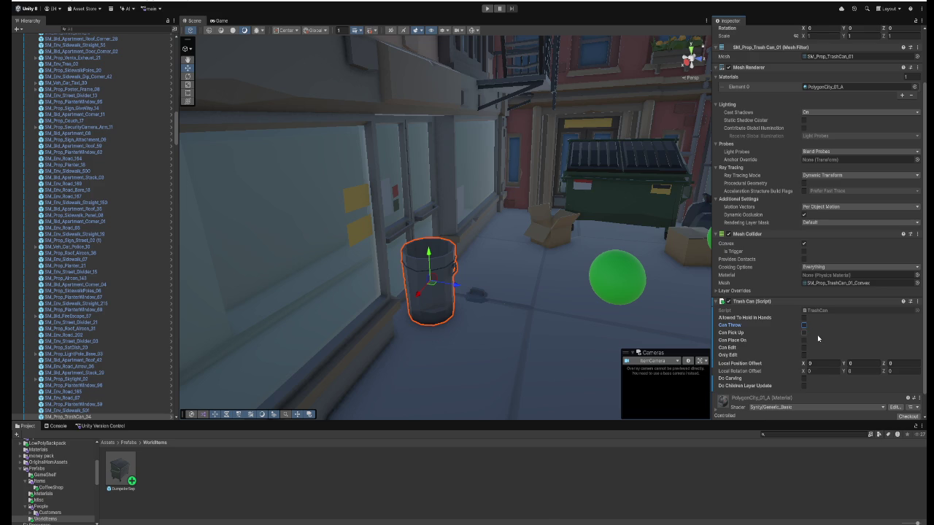
pyautogui.moveTo(457, 284); pyautogui.dragTo(486, 281)
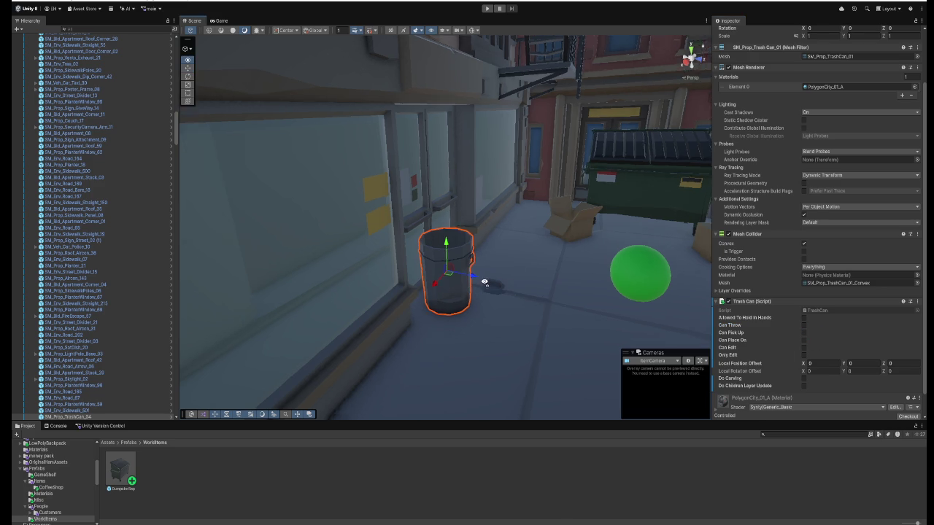
pyautogui.press('f')
pyautogui.scroll(-5, 428, 340)
pyautogui.moveTo(427, 340); pyautogui.dragTo(436, 324)
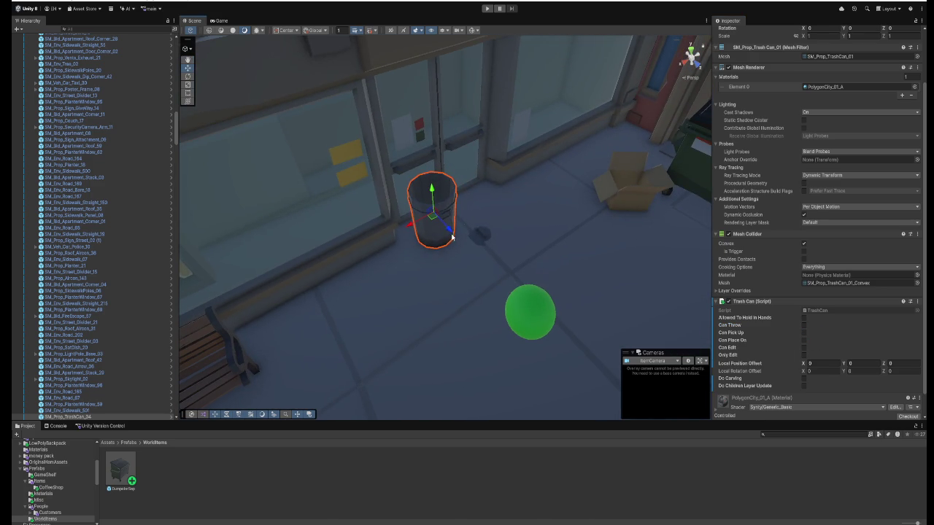
# - Start the game, walk to the book pile and pick up two books
pyautogui.click(486, 9)
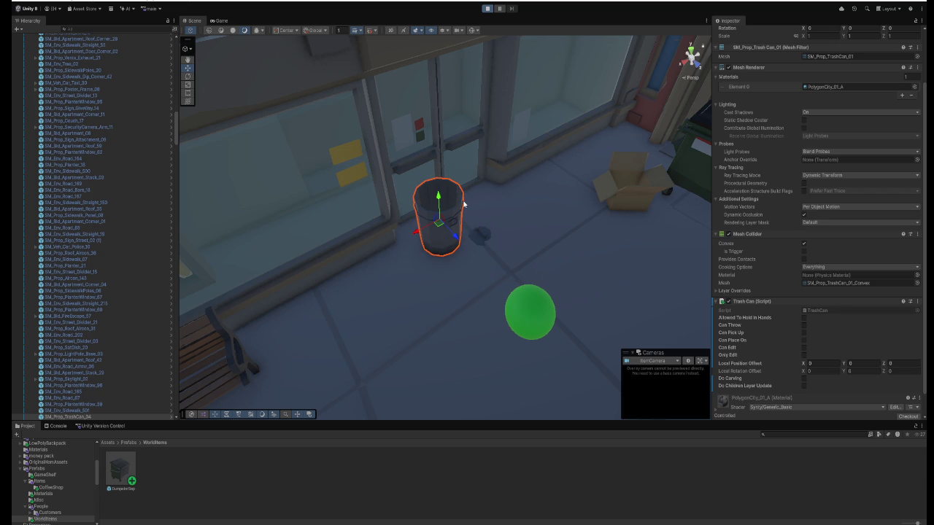
pyautogui.press('w')
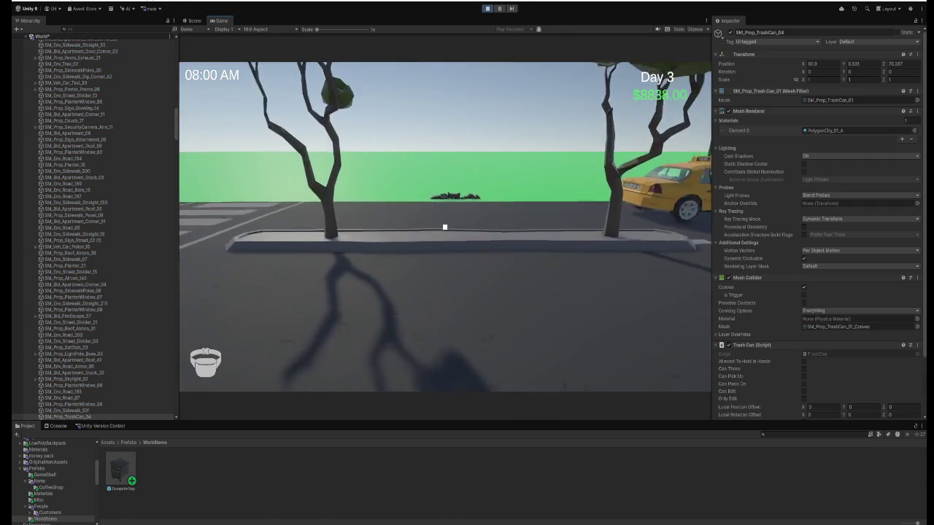
pyautogui.click(444, 227)
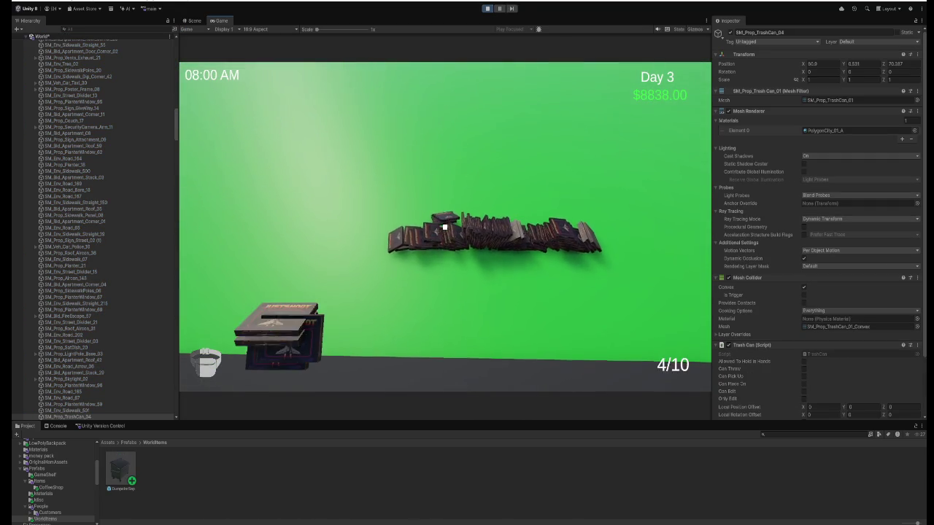
pyautogui.click(444, 227)
# - Carry the books along the sidewalk past the dumpster to the trash can
pyautogui.press('w')
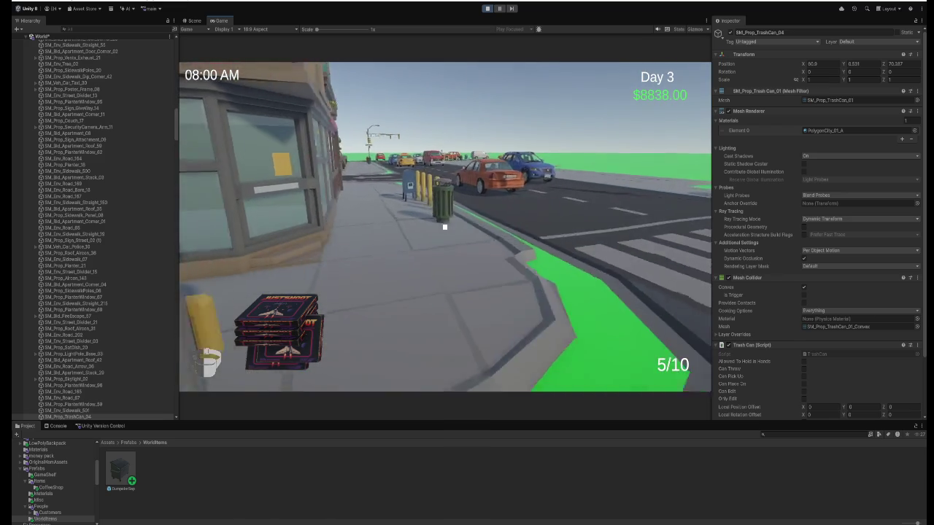
pyautogui.press('w')
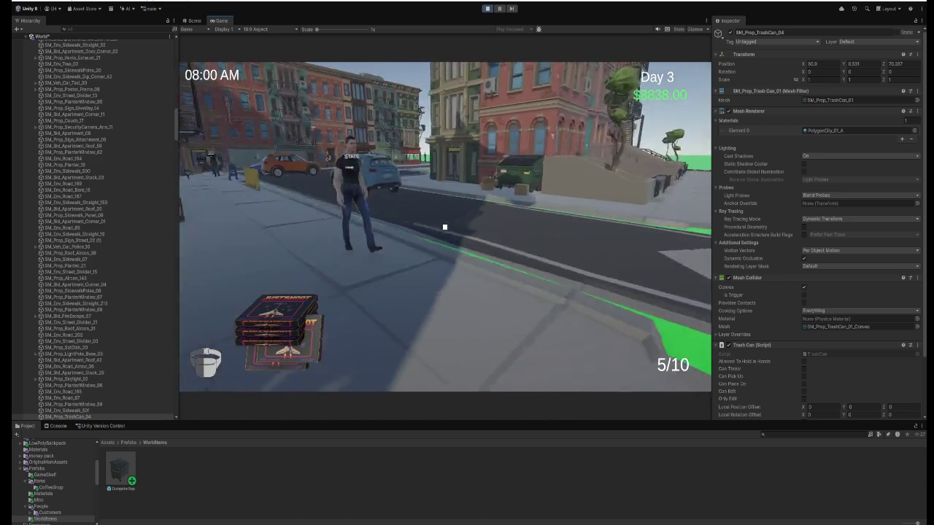
pyautogui.press('w')
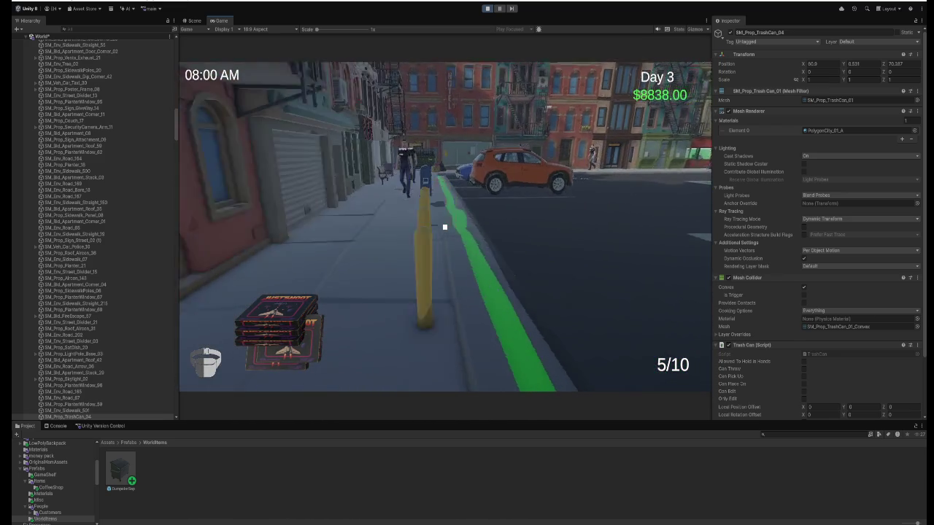
pyautogui.press('w')
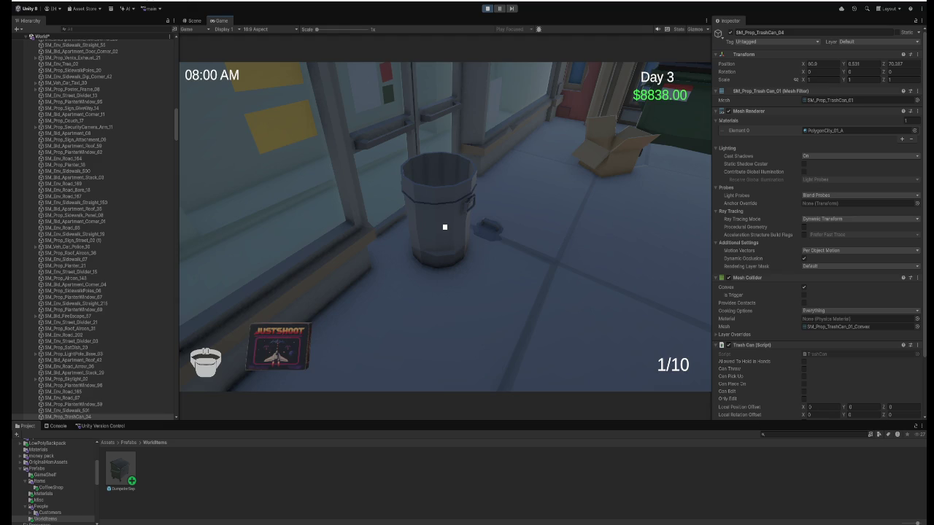
pyautogui.press('w')
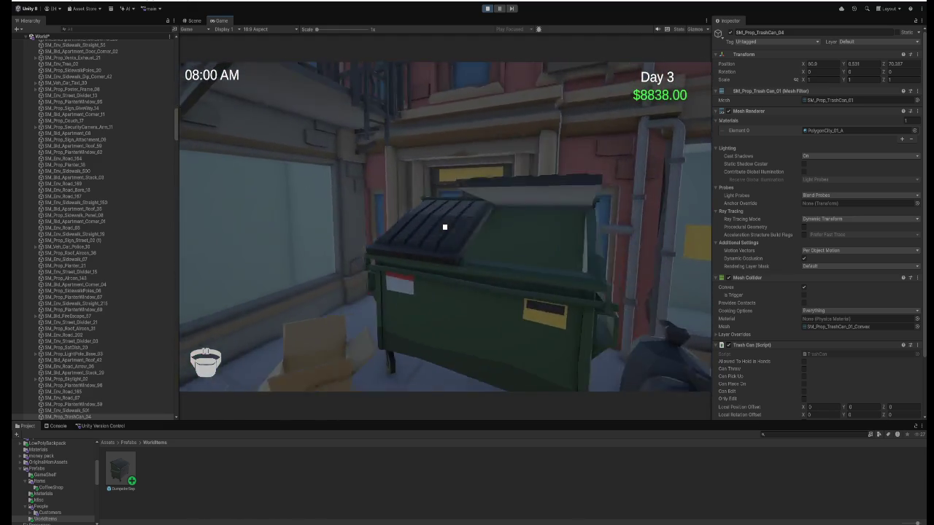
pyautogui.press('w')
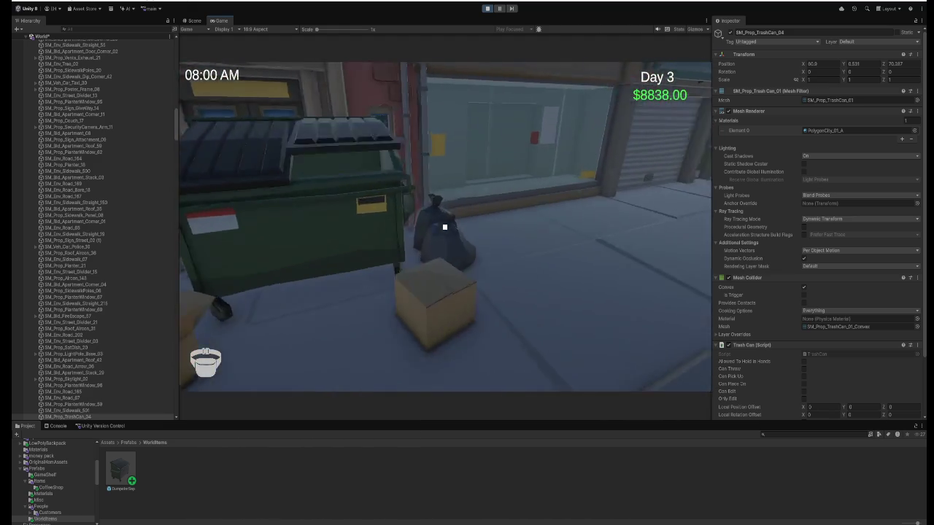